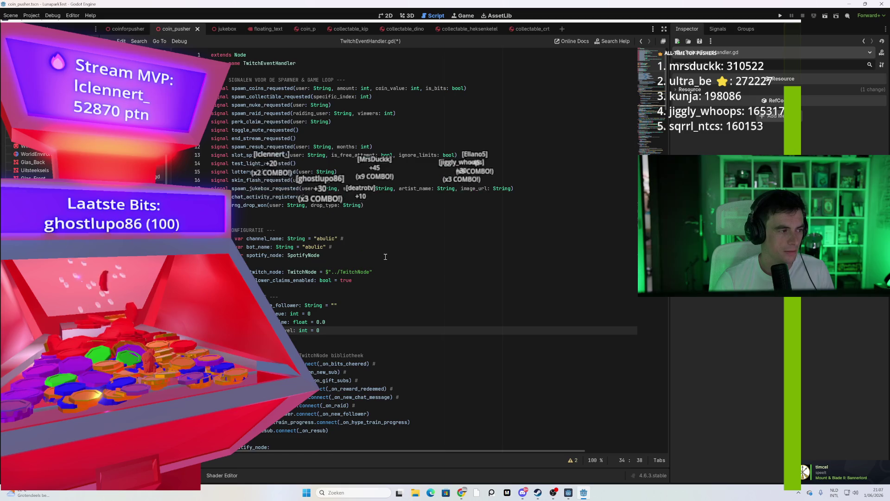
Change current_hype_train_level's default value from 0 to 1
click(317, 330)
text(1)
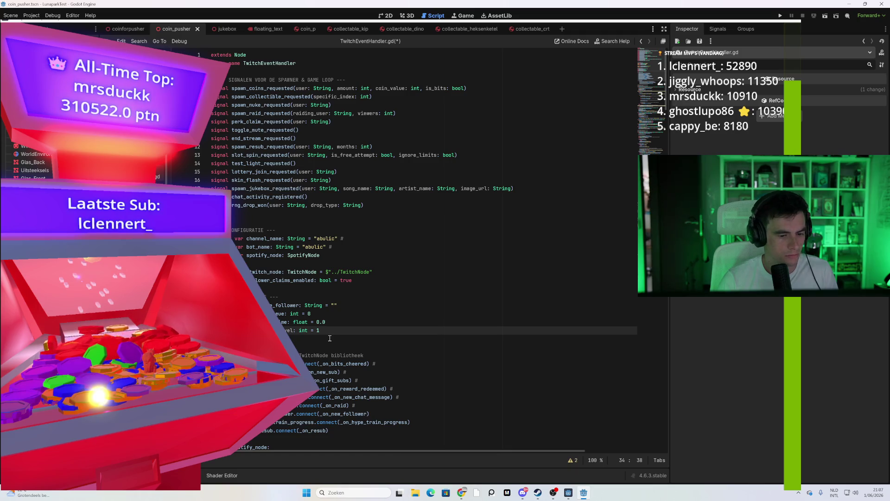
scroll(336, 339, down, 13)
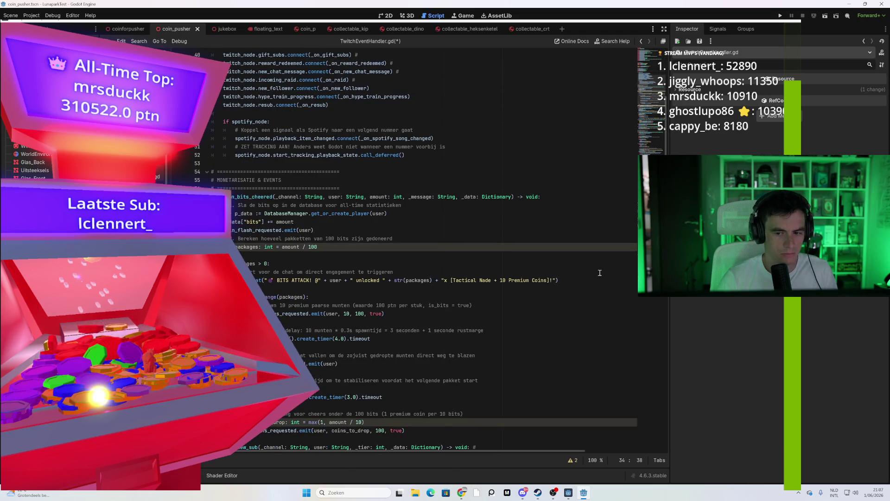
drag(663, 146, 668, 136)
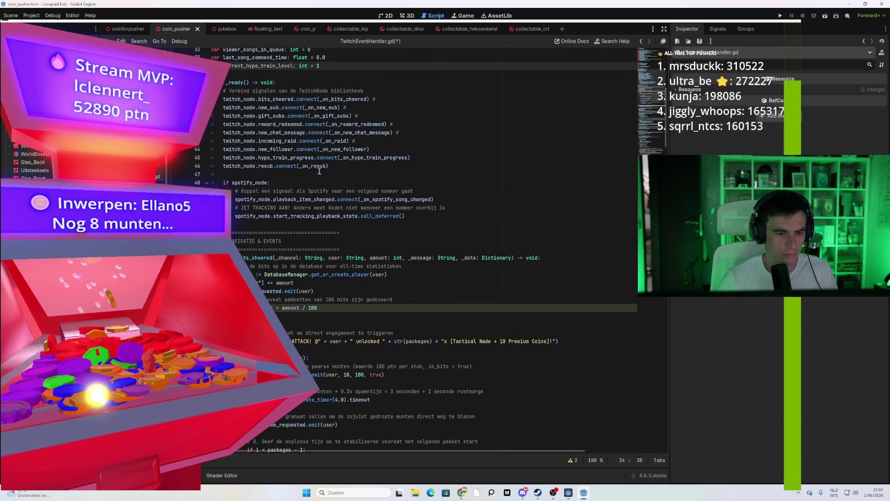
Review the _ready signal connections, then switch to the twitch_node.gd script
click(278, 158)
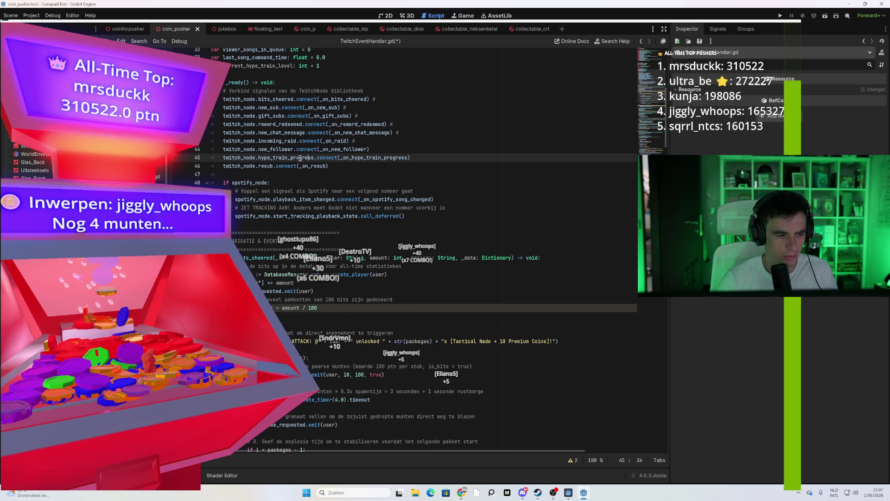
scroll(384, 290, down, 12)
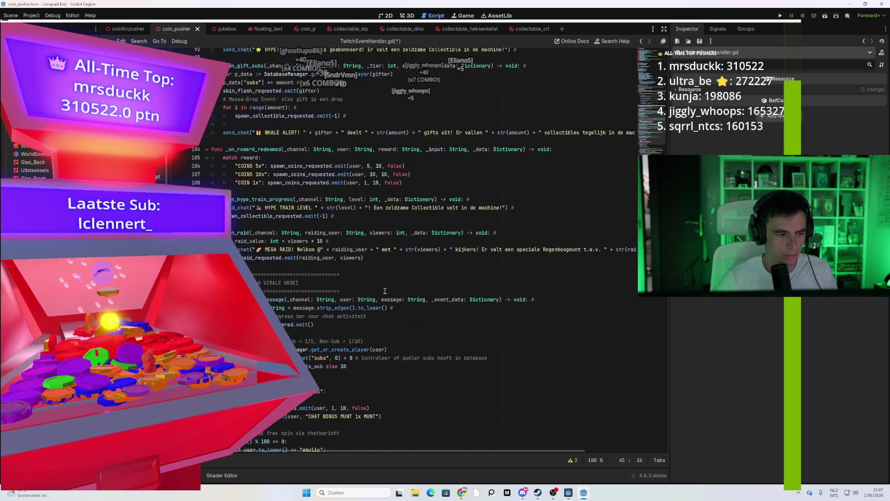
scroll(385, 291, down, 5)
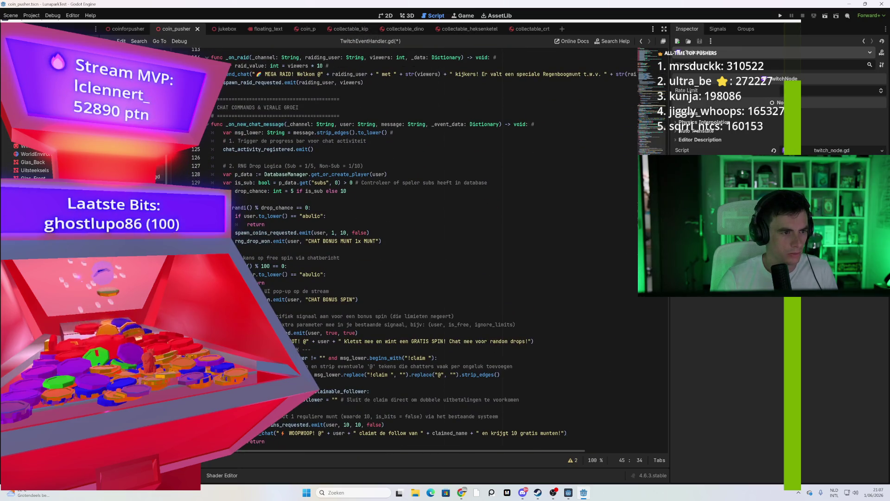
click(318, 188)
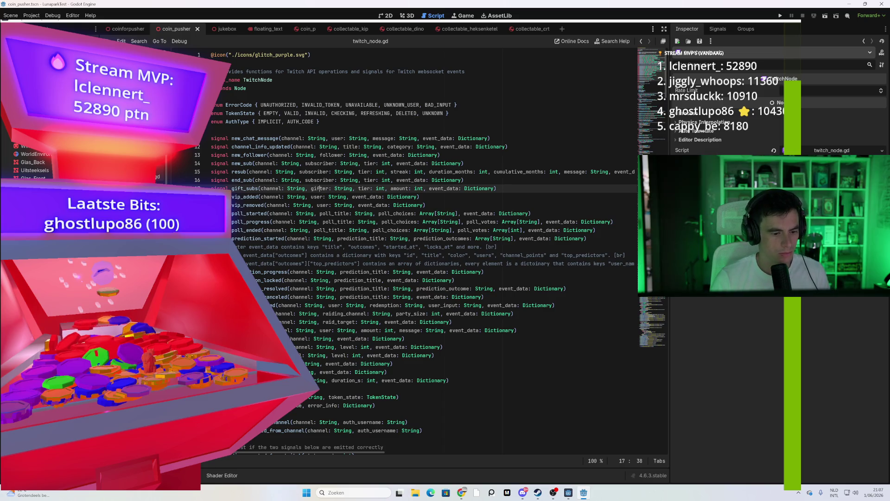
click(272, 346)
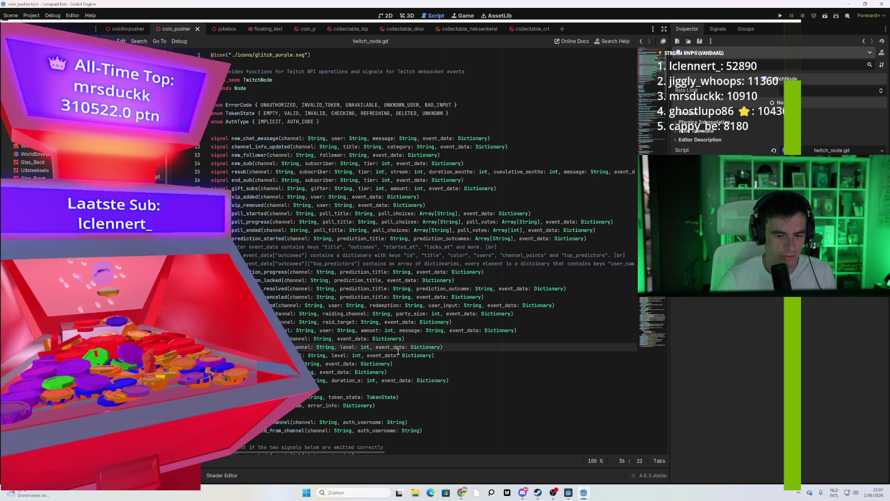
click(378, 347)
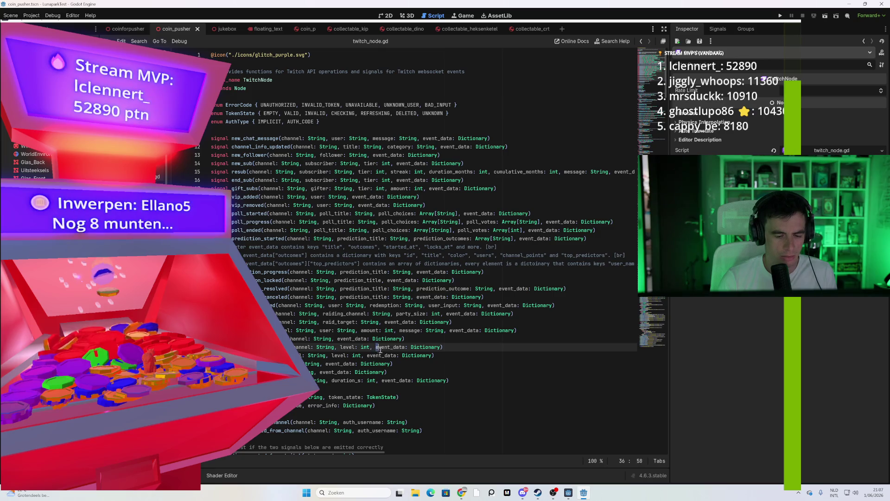
drag(401, 351, 406, 354)
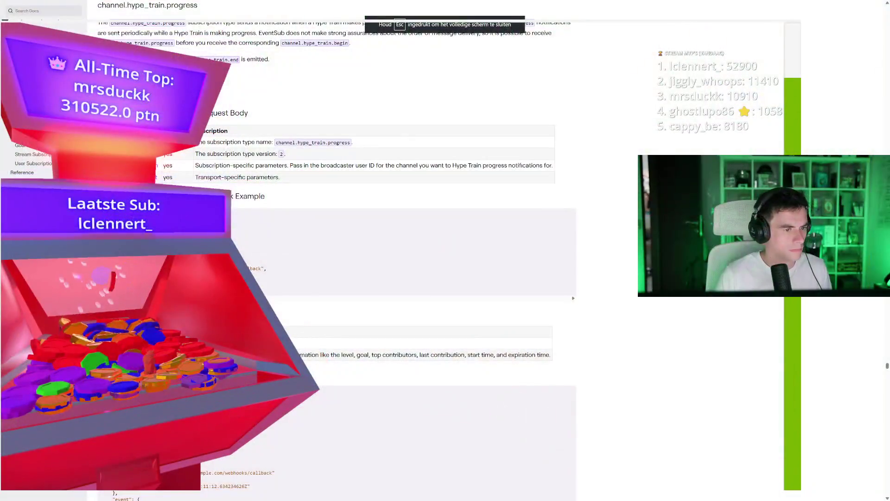
Scroll the EventSub reference to the channel.hype_train.begin notification payload table and example
scroll(249, 219, up, 6)
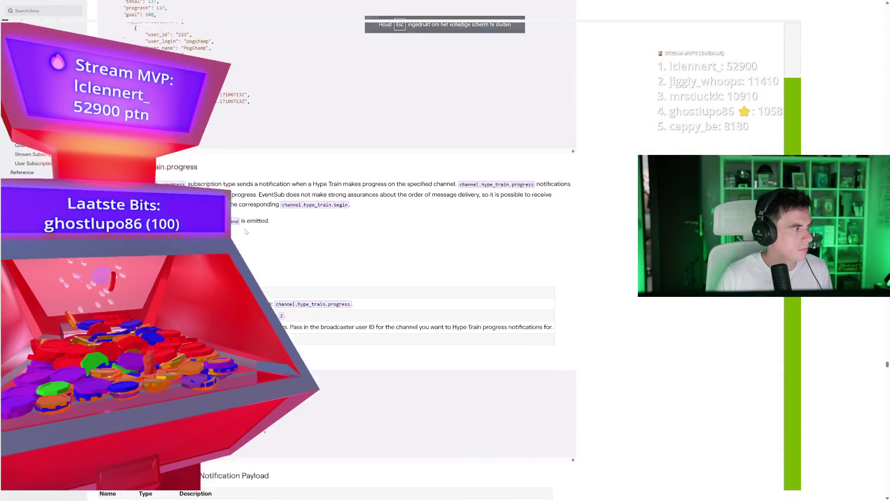
scroll(250, 219, up, 4)
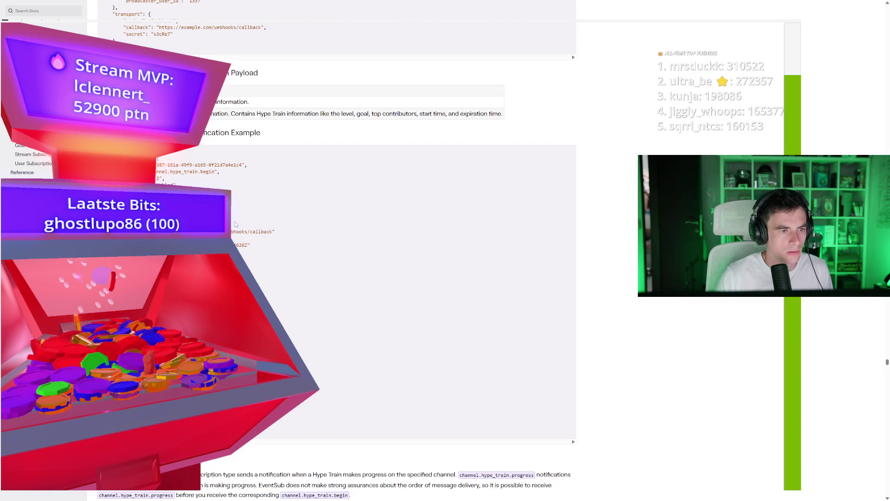
scroll(236, 224, down, 4)
scroll(237, 224, up, 4)
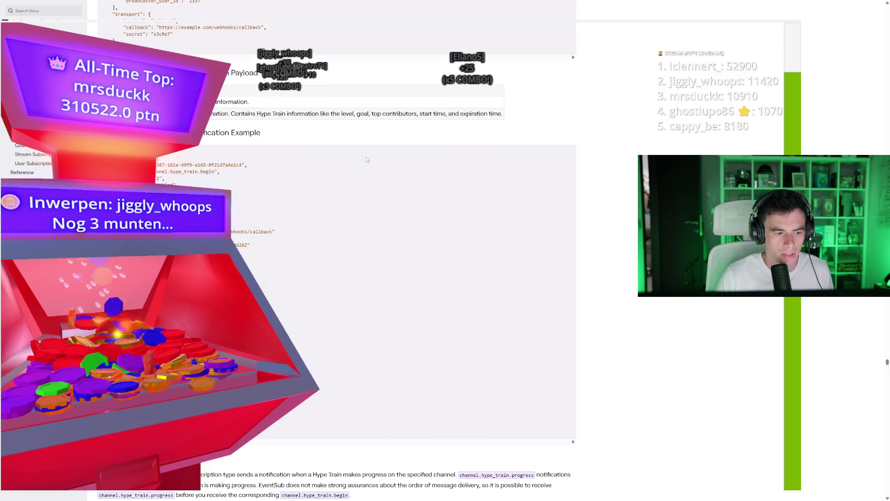
scroll(353, 165, down, 1)
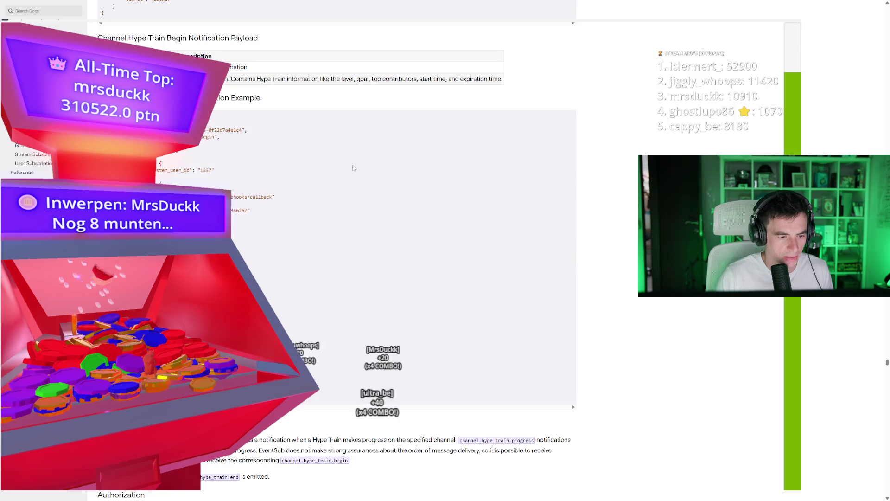
scroll(352, 168, down, 2)
scroll(324, 175, up, 1)
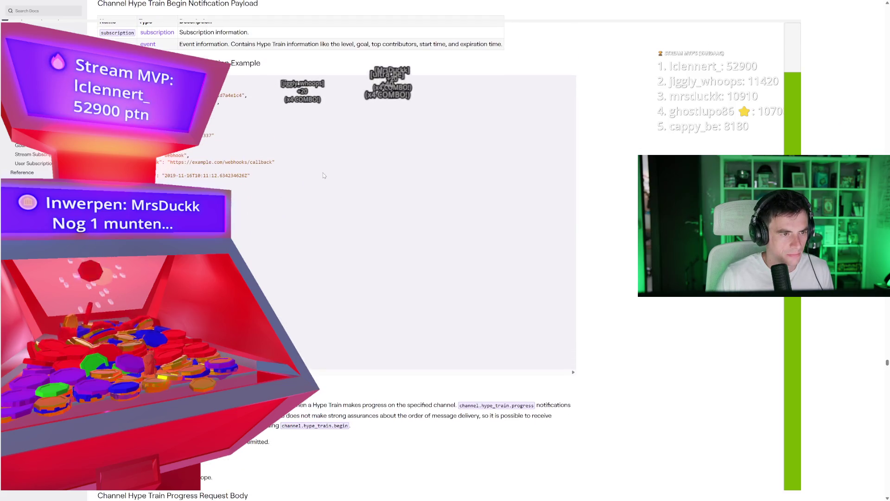
scroll(322, 175, up, 1)
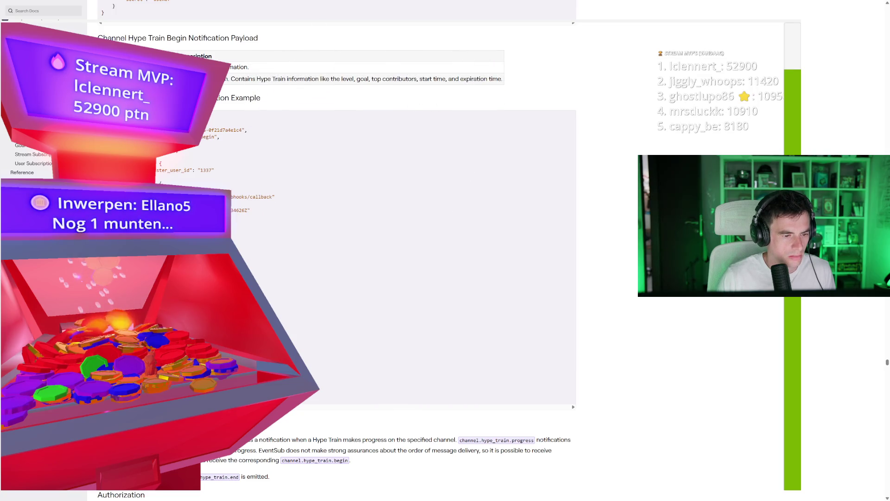
scroll(337, 250, down, 1)
scroll(336, 250, down, 1)
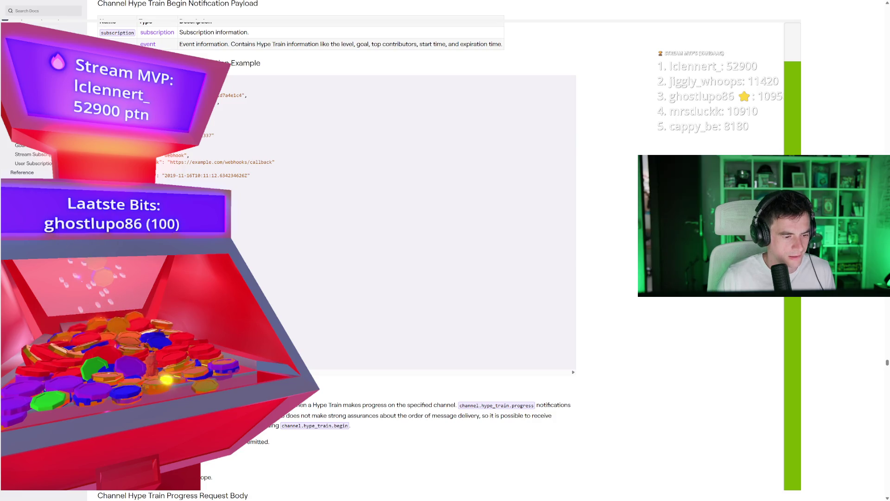
Scroll through channel.hype_train.progress: request body, webhook example, then notification payload and example
scroll(336, 251, down, 4)
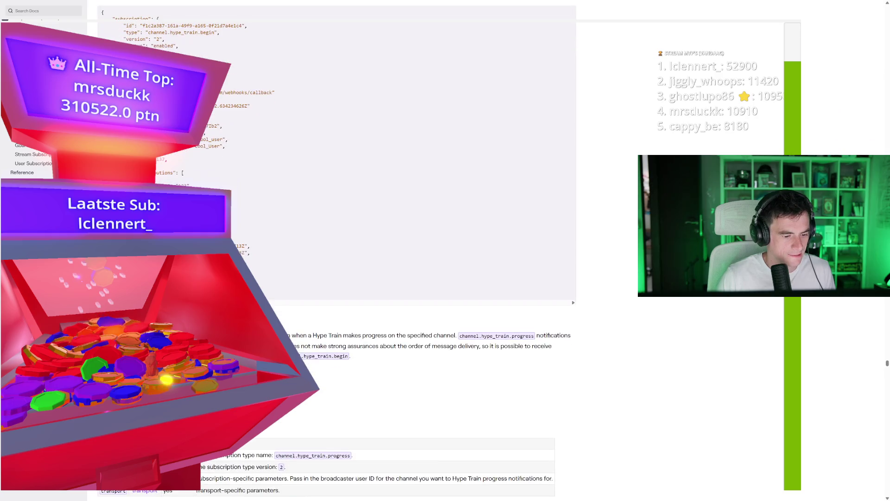
scroll(262, 288, down, 2)
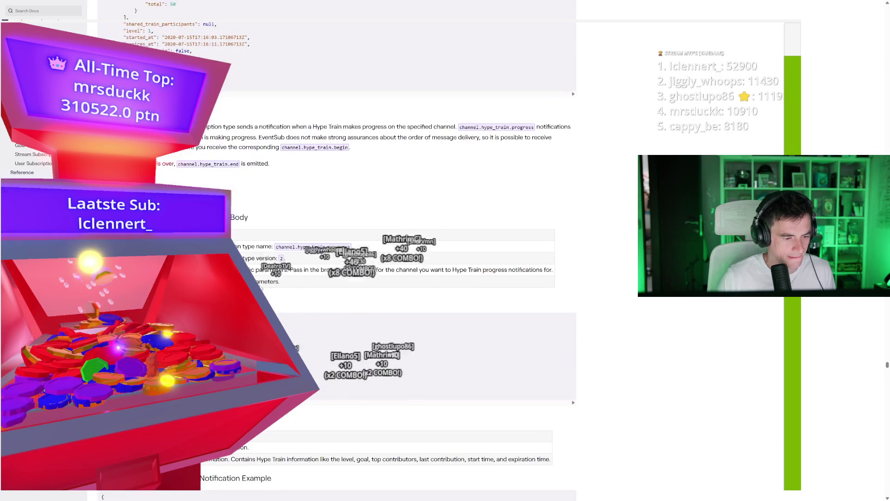
scroll(262, 289, down, 1)
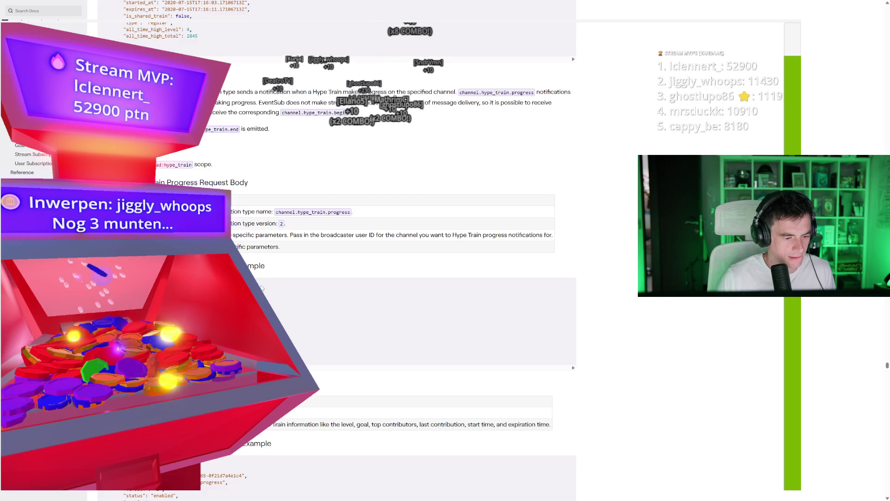
scroll(262, 288, down, 2)
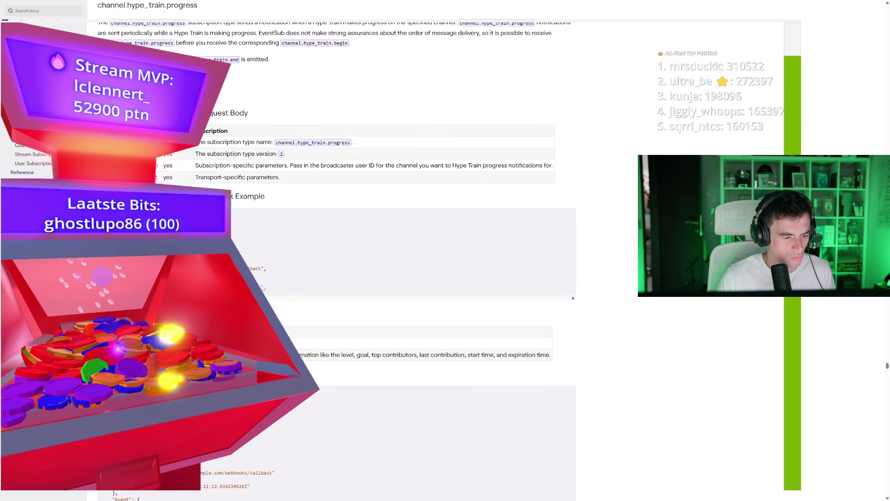
scroll(262, 287, down, 9)
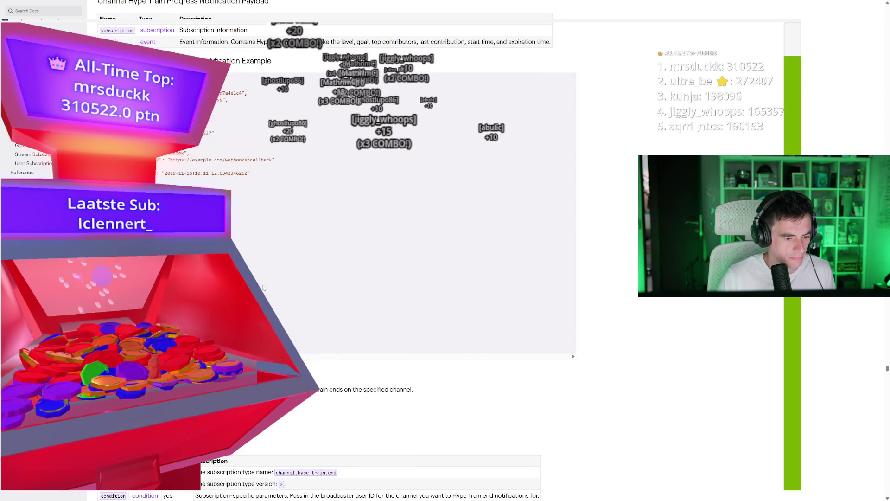
scroll(263, 288, up, 13)
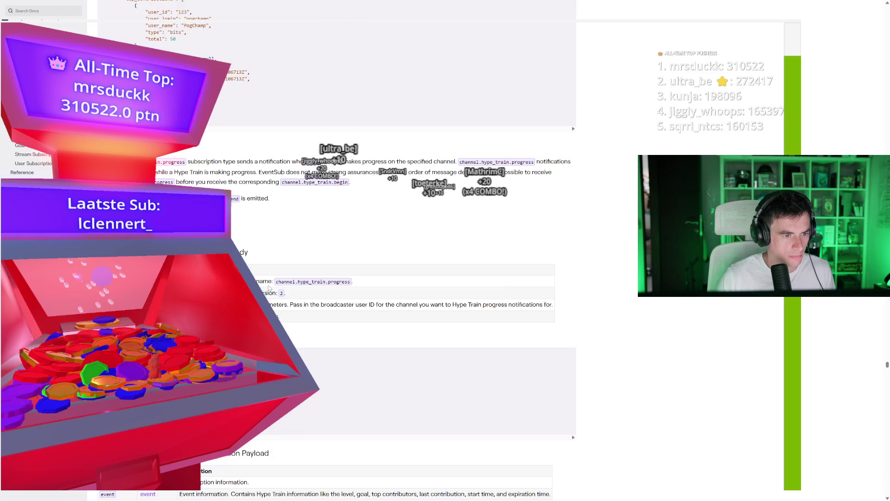
scroll(266, 287, up, 4)
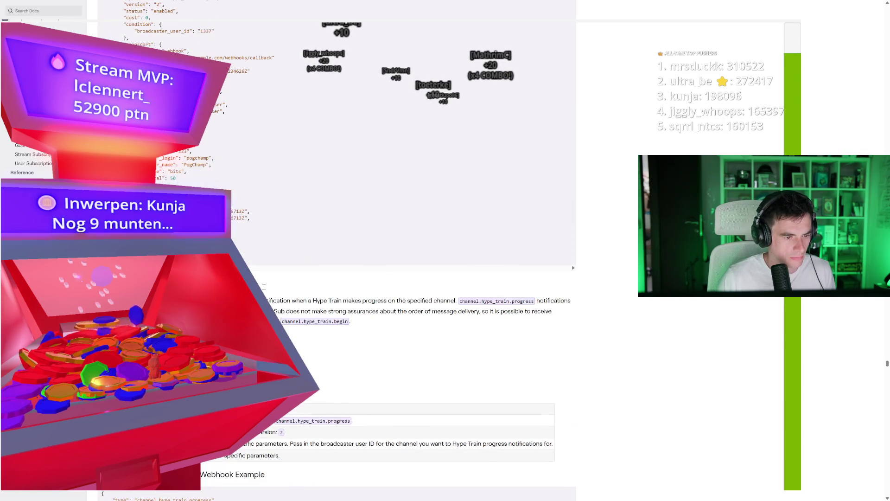
scroll(263, 287, up, 1)
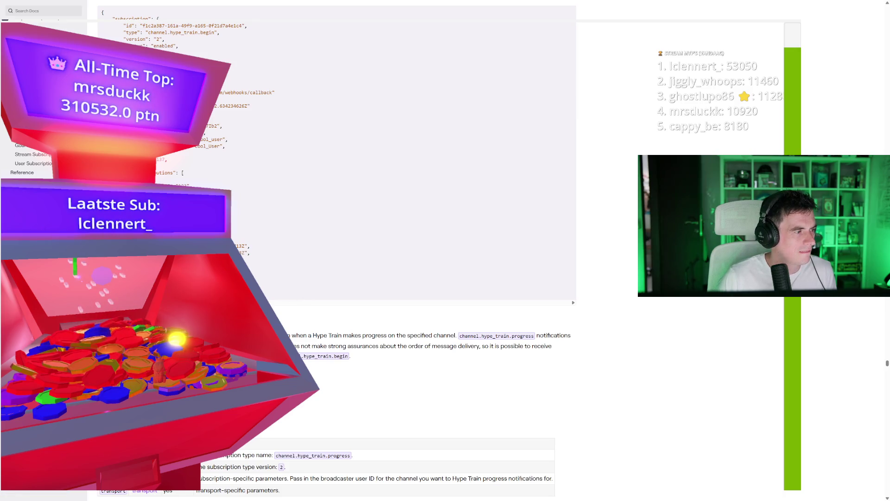
scroll(248, 219, down, 2)
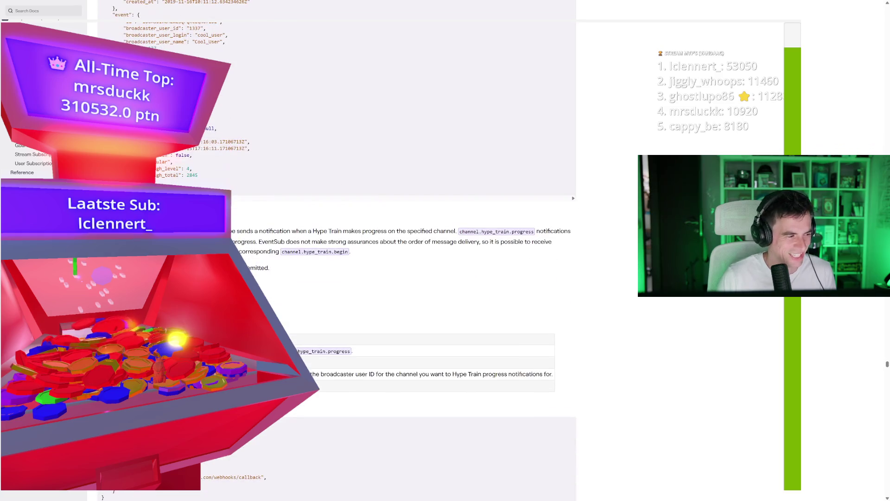
scroll(352, 251, down, 2)
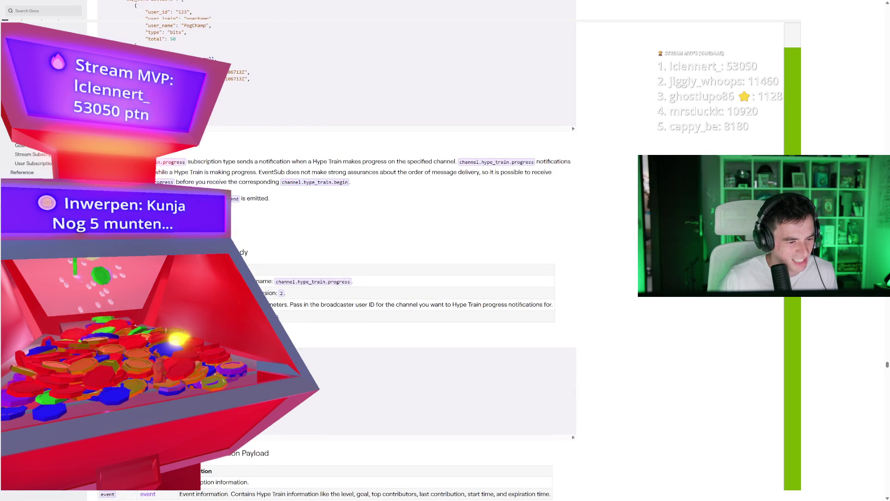
scroll(337, 250, down, 2)
scroll(336, 251, down, 1)
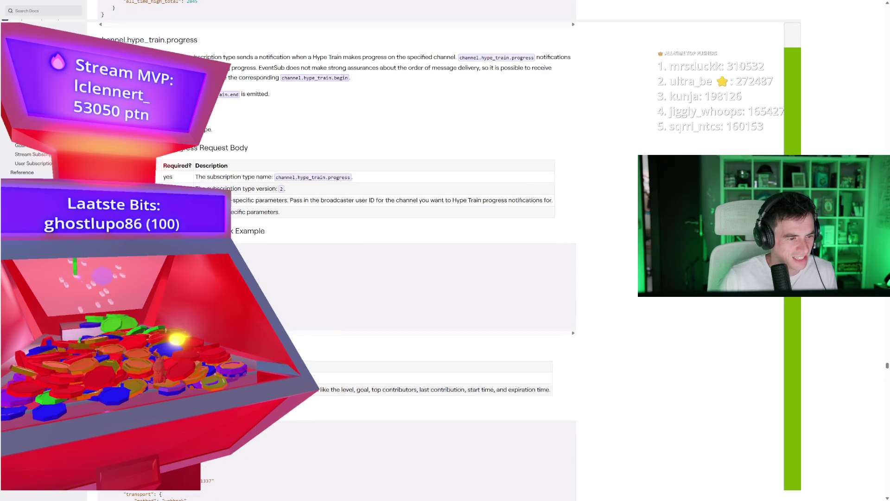
scroll(336, 250, down, 6)
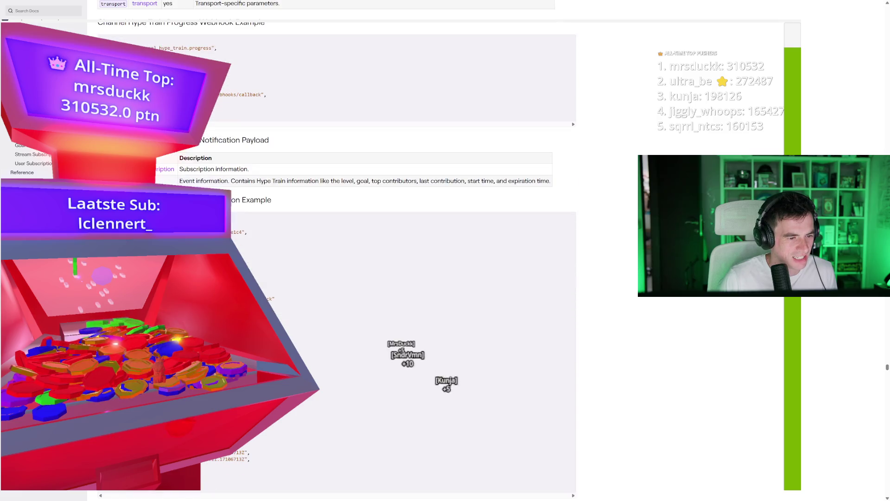
scroll(336, 250, down, 2)
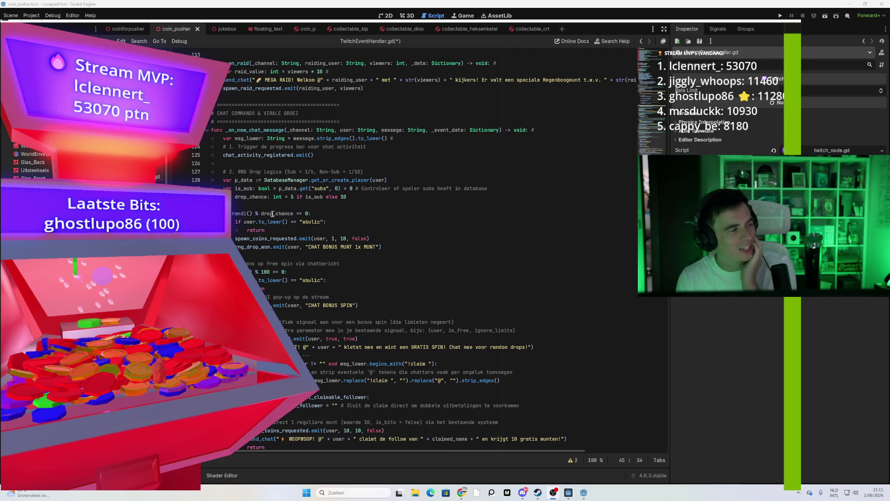
Scroll through TwitchEventHandler.gd to review its event handlers
mouse_move(298, 239)
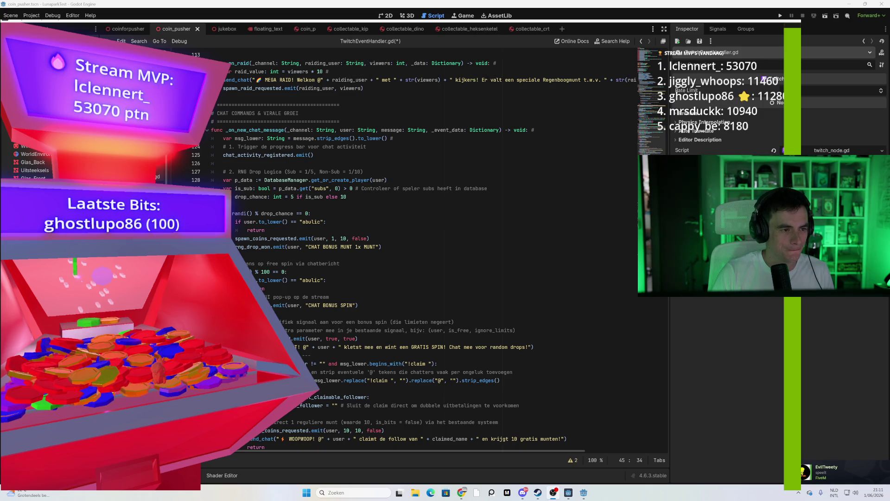
click(356, 225)
scroll(360, 246, down, 20)
scroll(363, 263, down, 18)
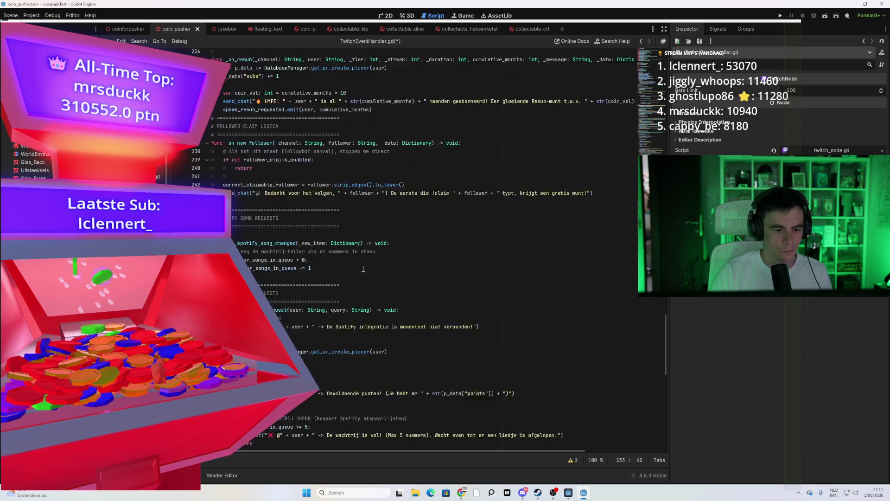
scroll(662, 354, down, 4)
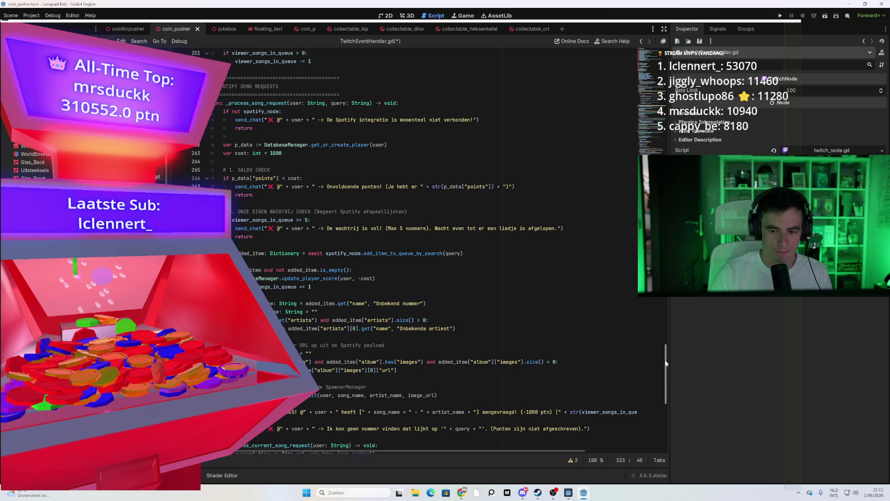
mouse_move(669, 376)
mouse_down()
mouse_move(672, 355)
mouse_move(666, 389)
mouse_move(674, 241)
mouse_move(673, 416)
mouse_up()
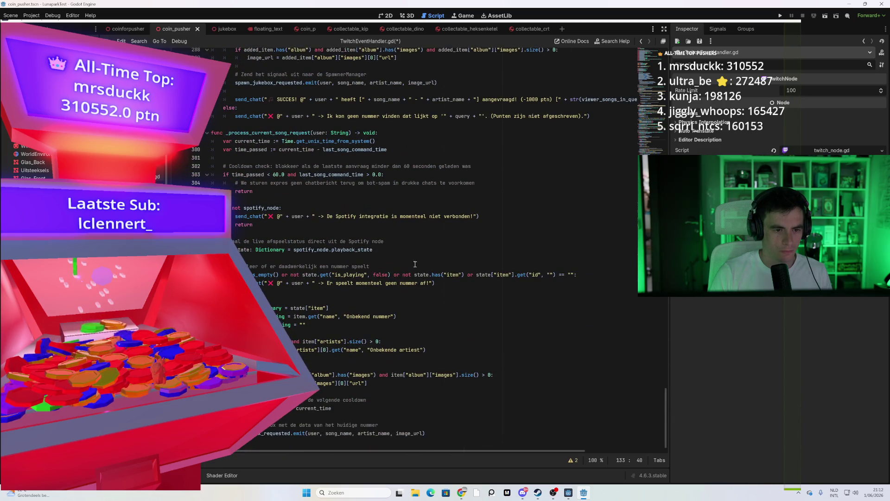
drag(665, 391, 617, 105)
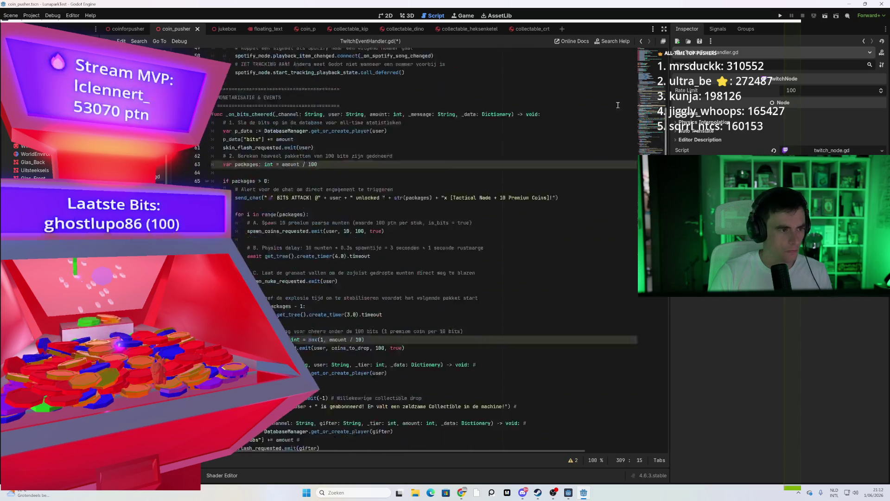
scroll(617, 105, up, 1)
Open the Signal class reference from the connect call on line 45
click(389, 168)
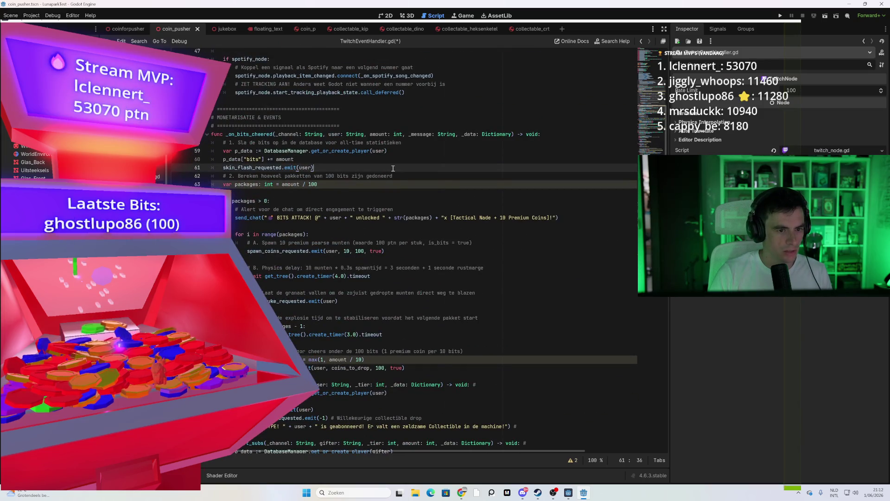
scroll(389, 172, up, 5)
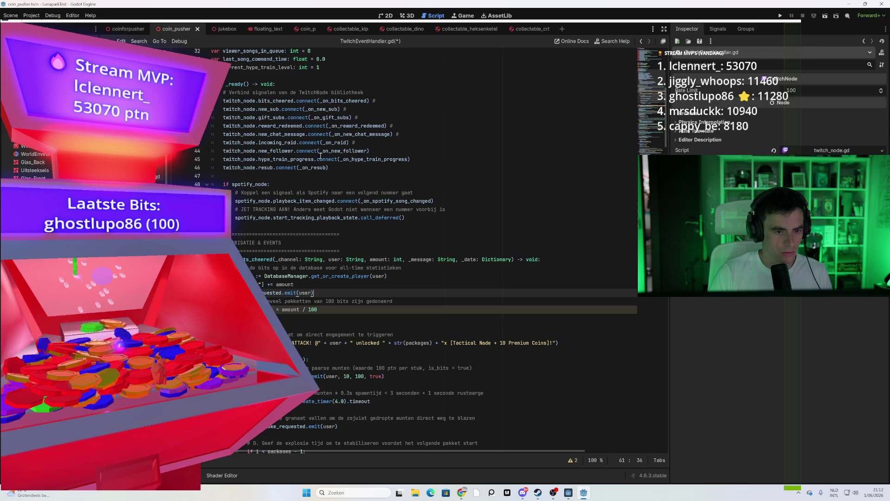
click(333, 159)
ctrl+click(326, 159)
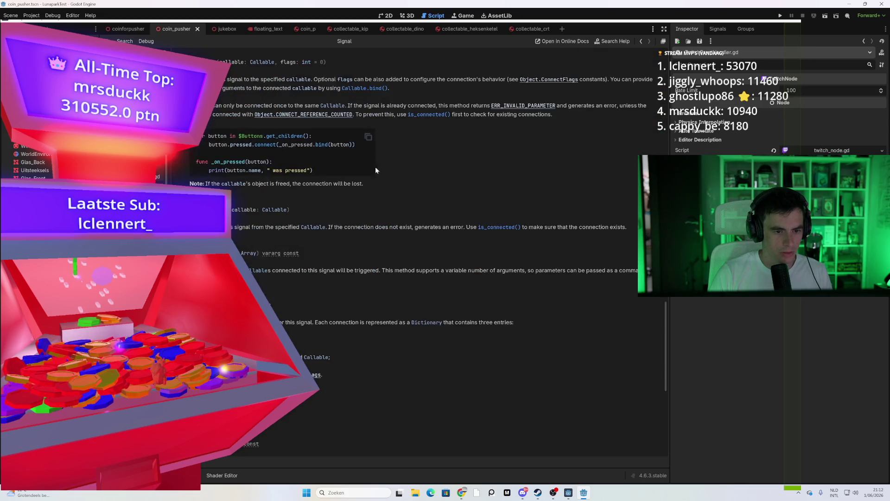
Return to TwitchEventHandler.gd and position after the HYPE TRAIN LEVEL announcement text
key(alt+Left)
scroll(296, 278, down, 10)
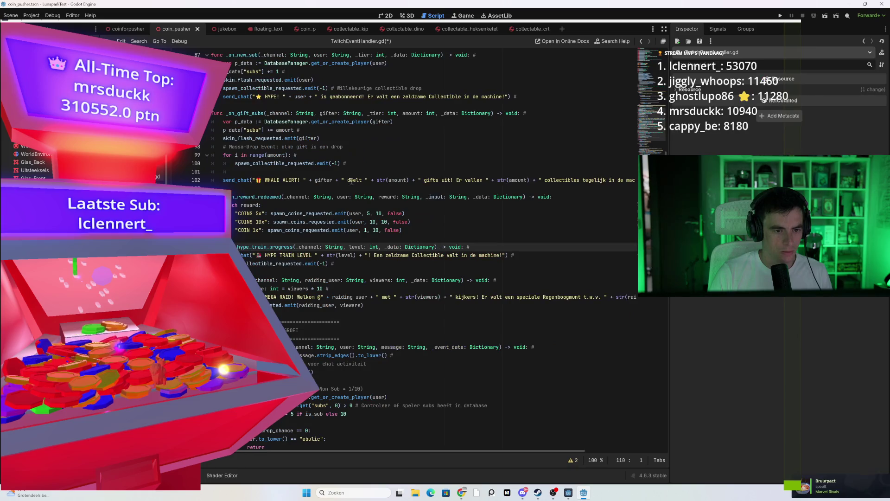
click(553, 254)
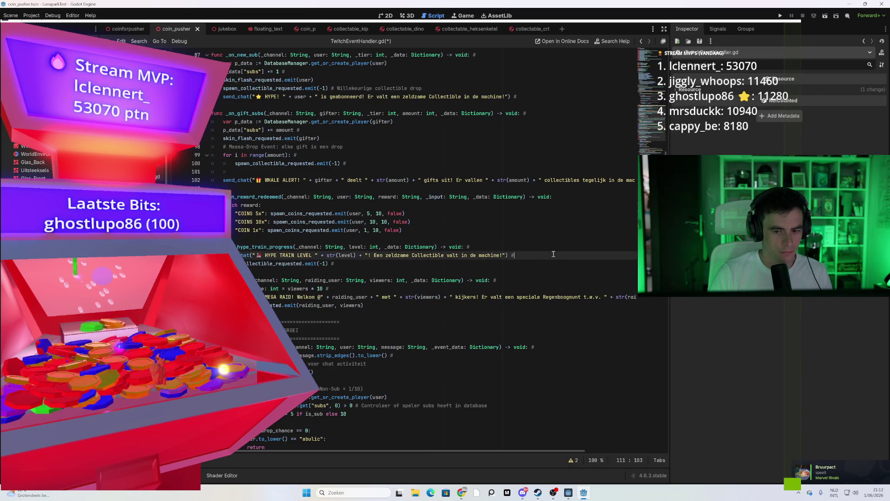
click(495, 248)
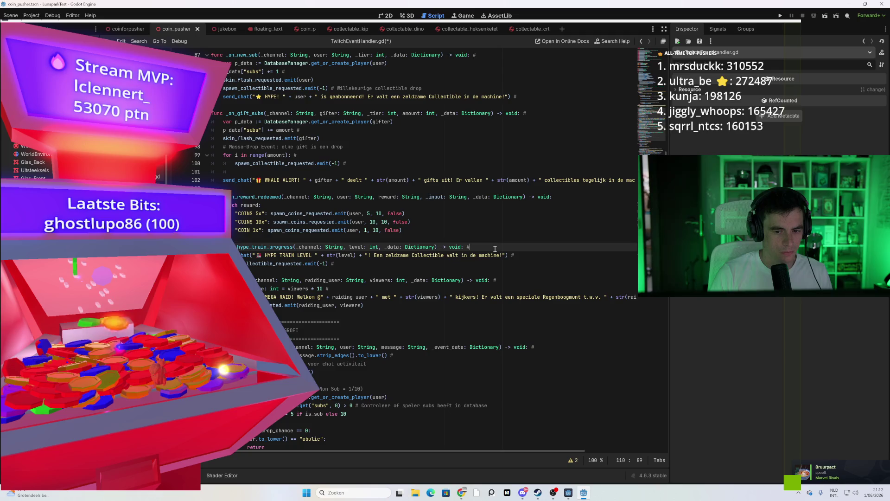
click(506, 254)
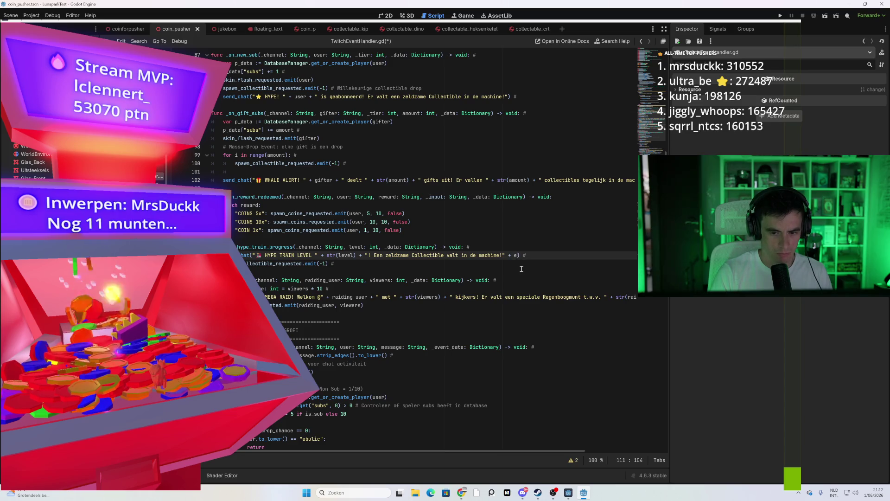
key(ctrl+space)
key(Escape)
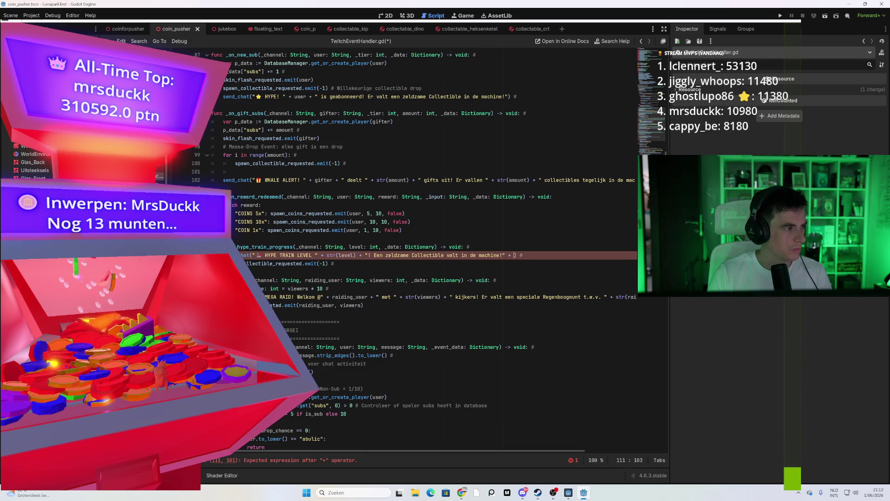
Append + str(event_data["progress"]) to the hype train send_chat line
scroll(373, 247, down, 1)
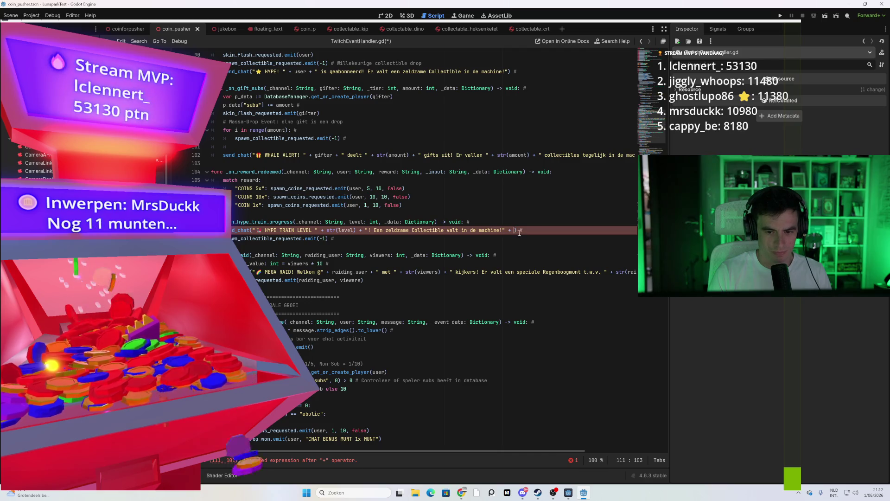
text(event_data)
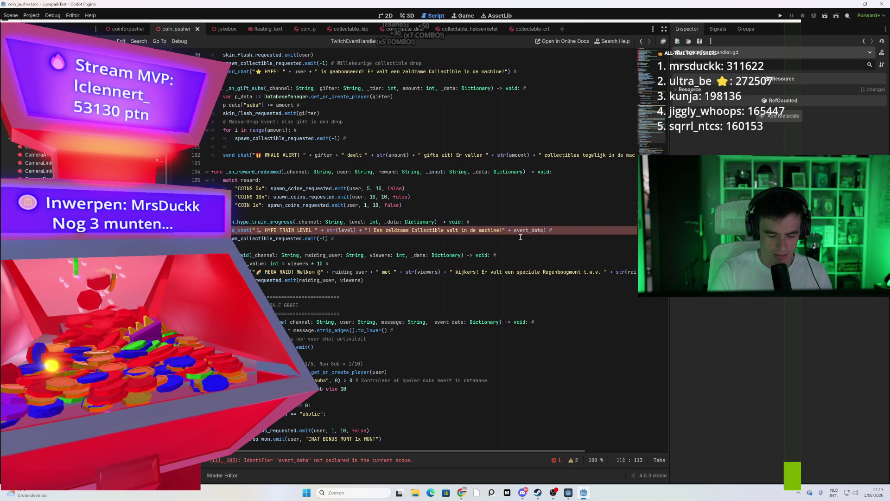
text([P)
key(BackSpace)
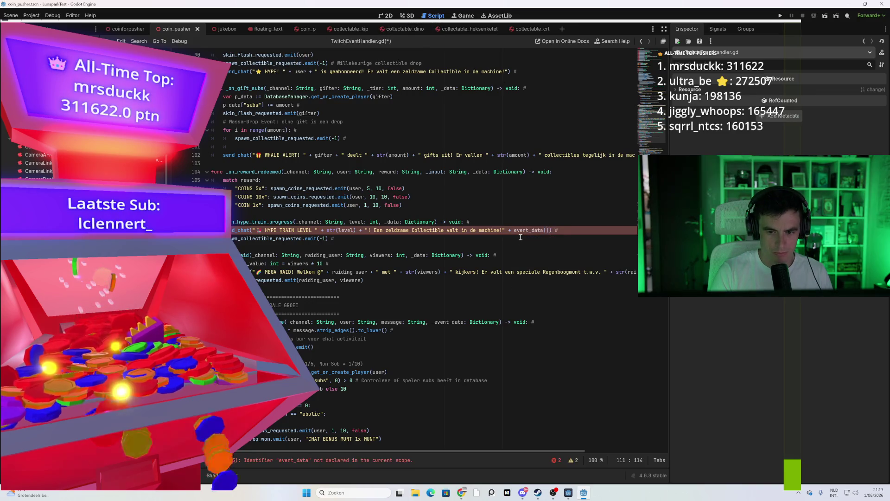
text(p)
key(BackSpace)
text("progress)
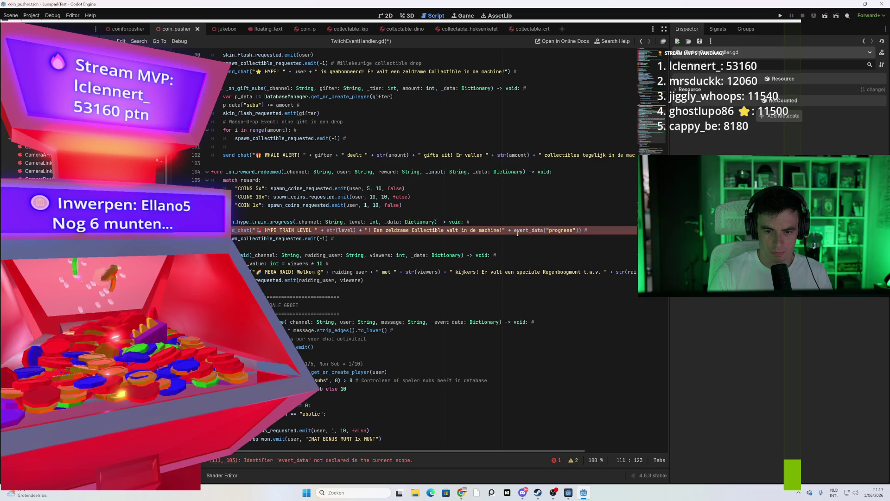
text(()
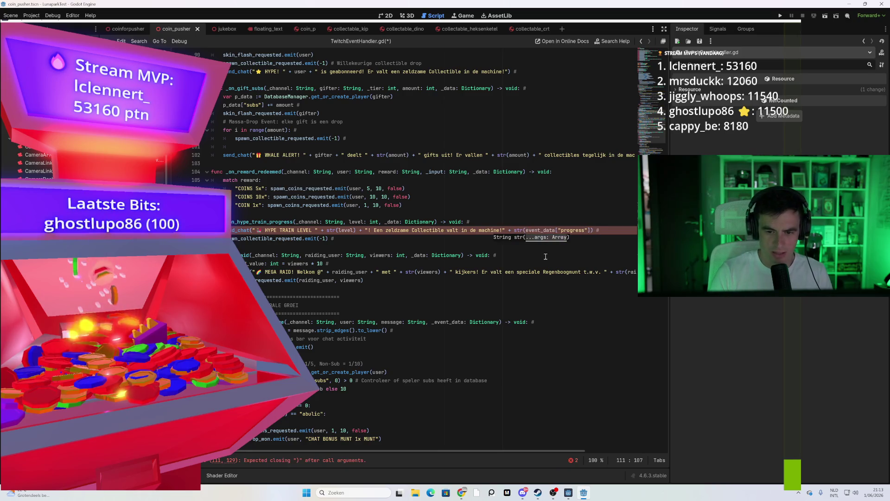
click(592, 234)
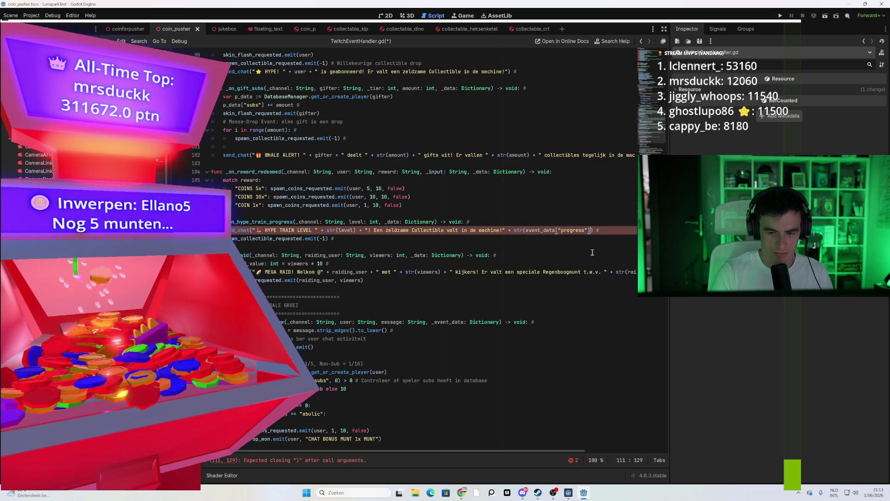
click(592, 247)
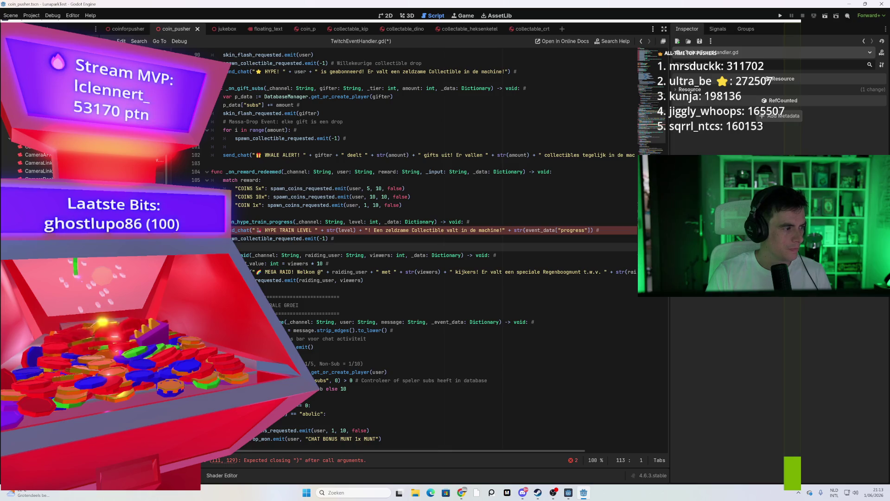
scroll(473, 248, up, 1)
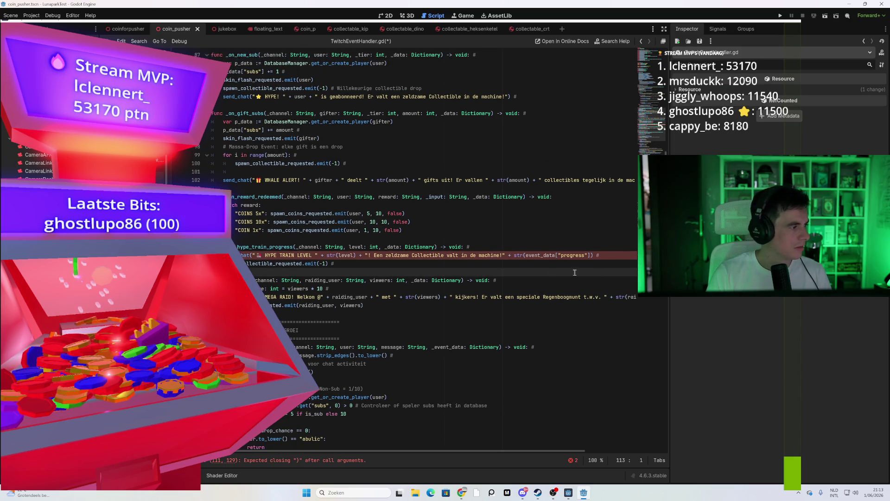
scroll(602, 254, down, 2)
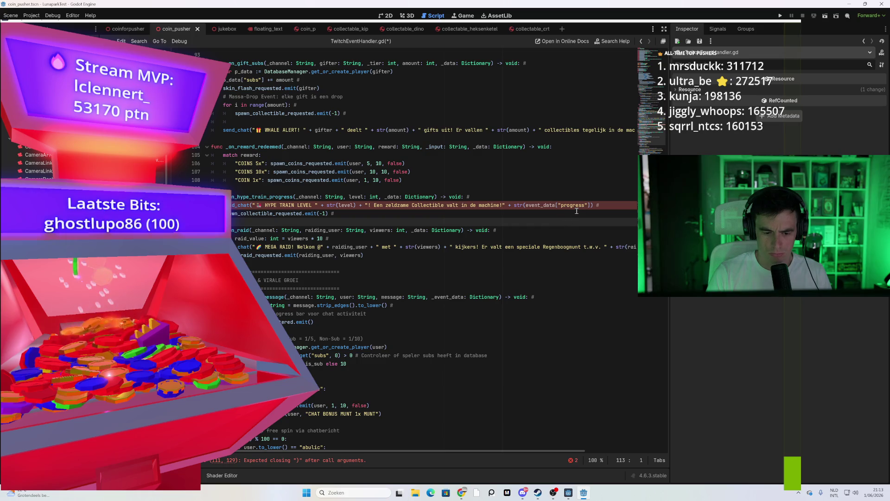
click(596, 207)
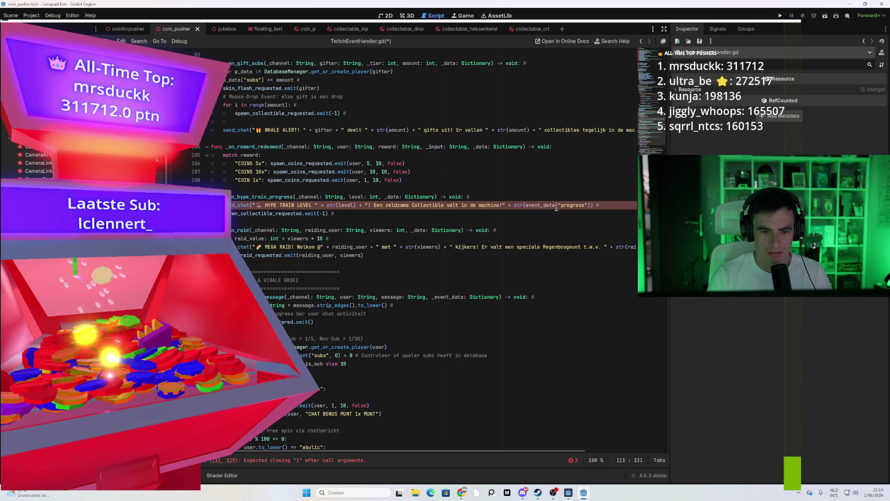
Change event_data to _data in the hype train progress lookup
drag(541, 205, 526, 205)
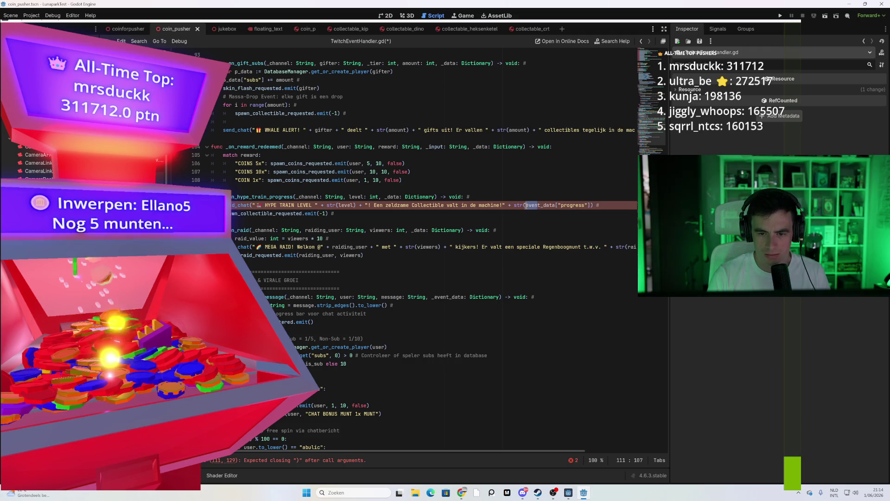
key(BackSpace)
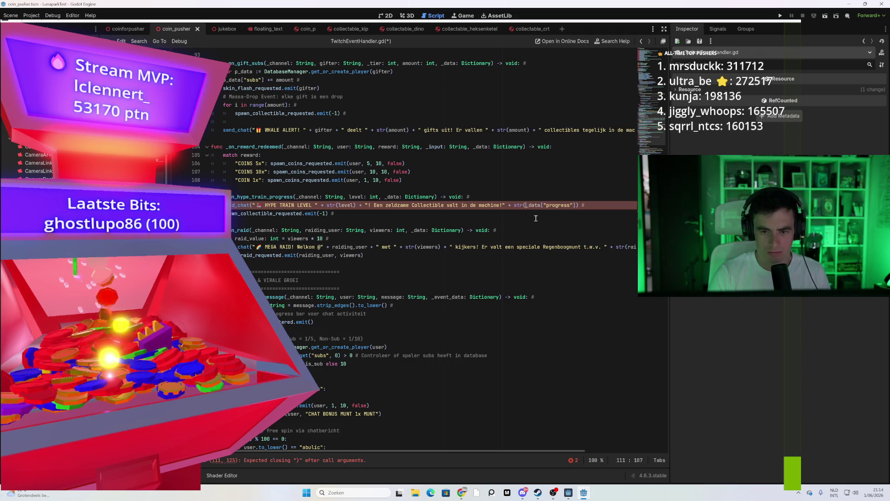
click(536, 218)
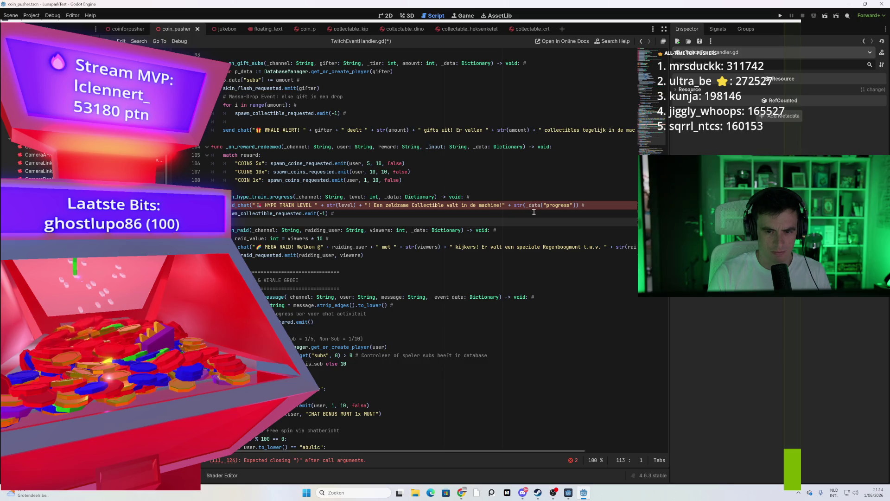
click(563, 205)
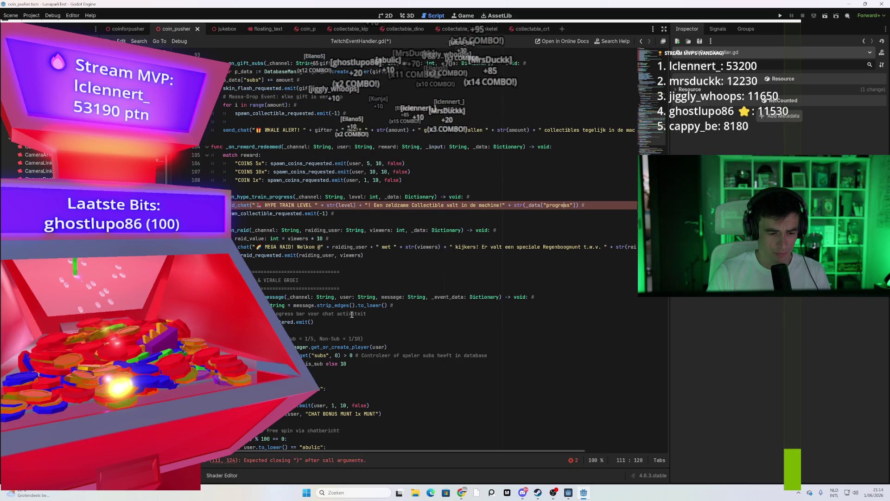
click(424, 221)
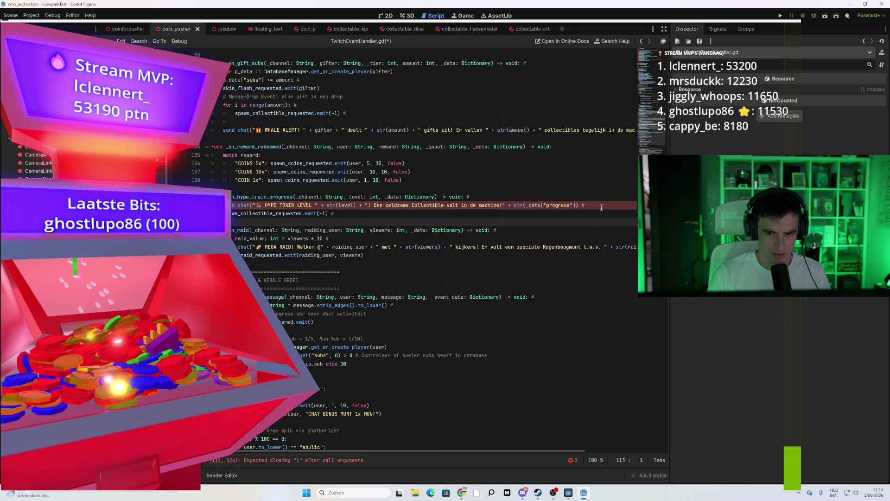
click(580, 207)
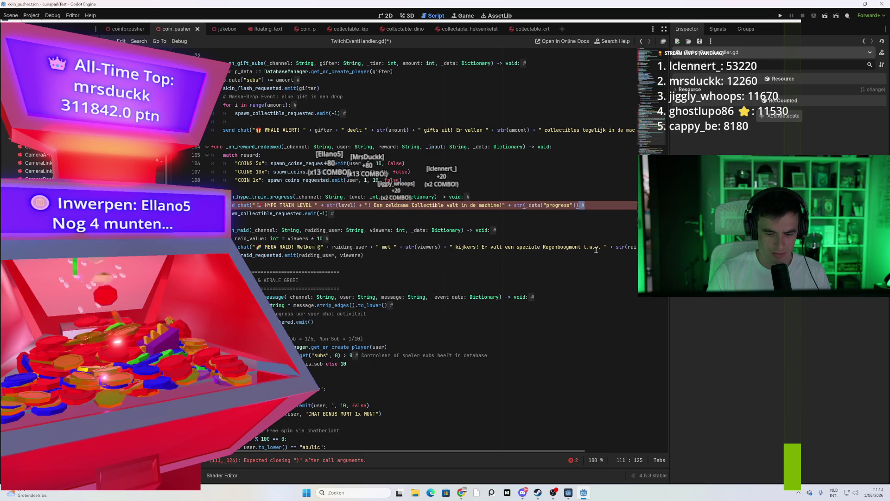
click(384, 210)
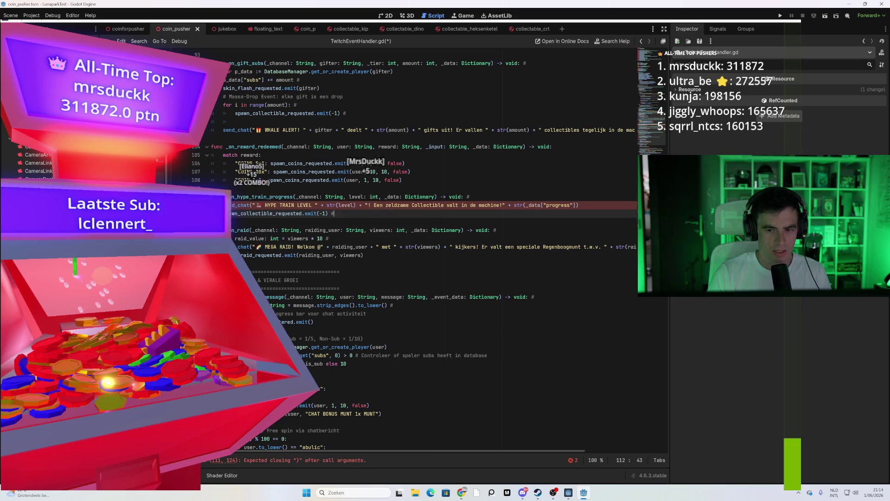
Delete the str( wrapper before _data["progress"] on line 111
double_click(525, 206)
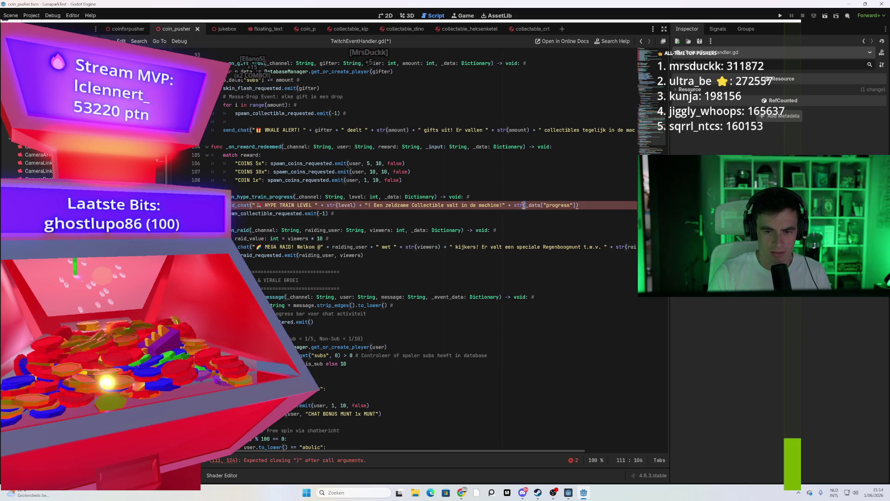
key(Delete)
key(Delete)
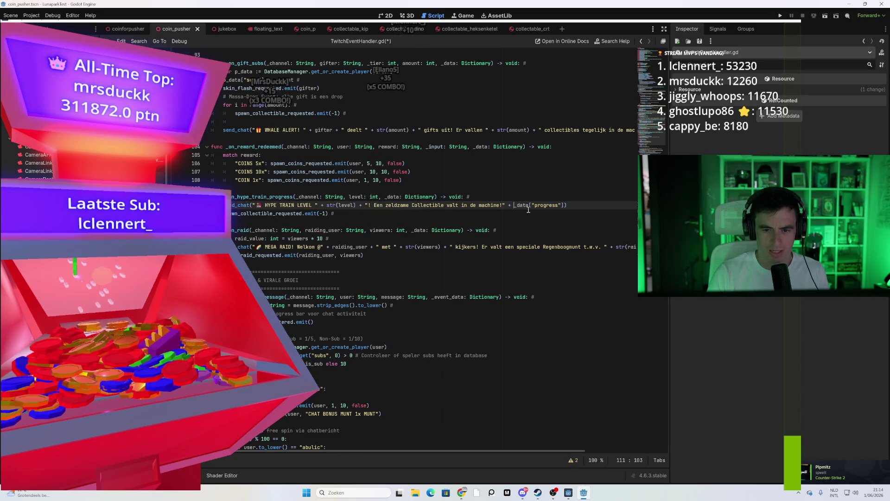
click(442, 247)
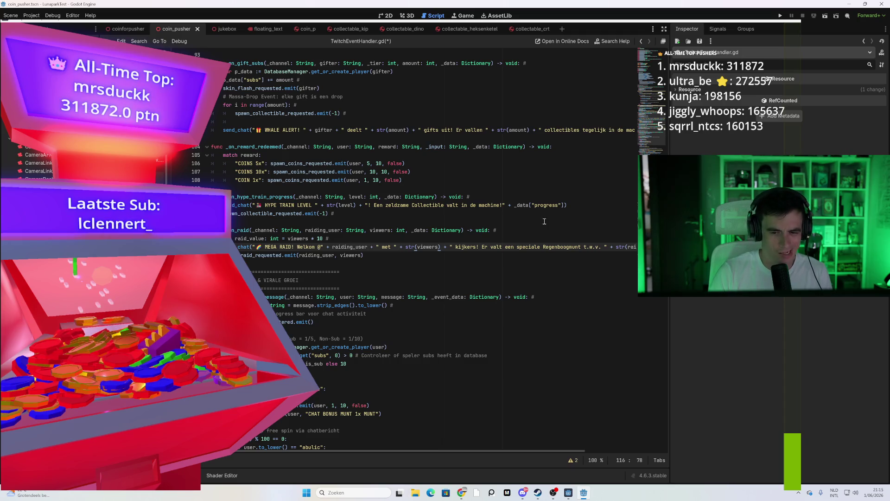
click(514, 206)
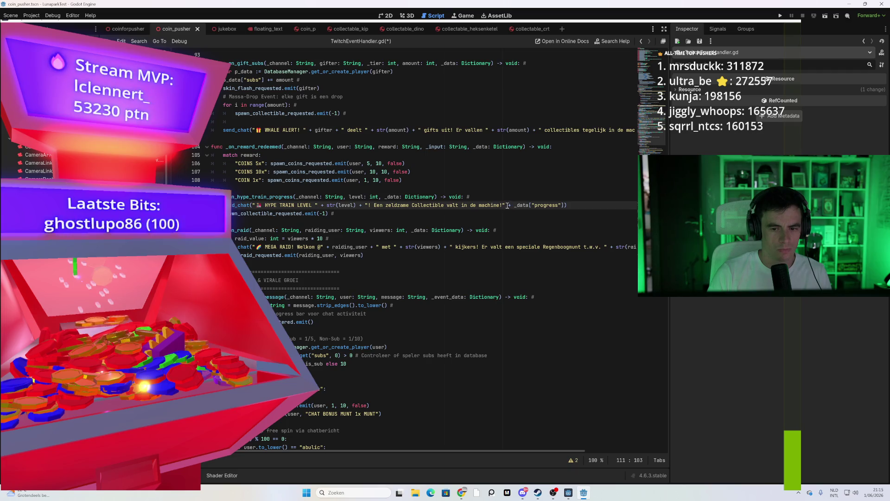
Insert "We zijn " + before _data["progress"] on line 111
click(504, 205)
key(Right)
key(Right)
key(Right)
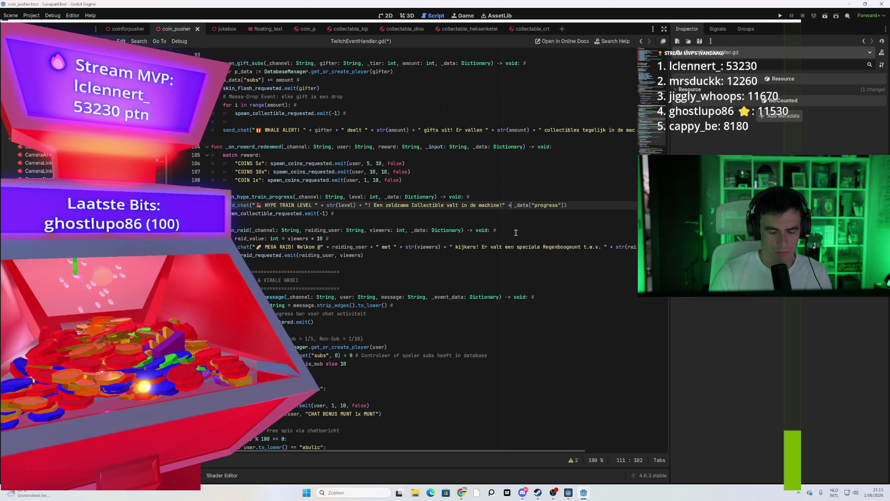
text(")
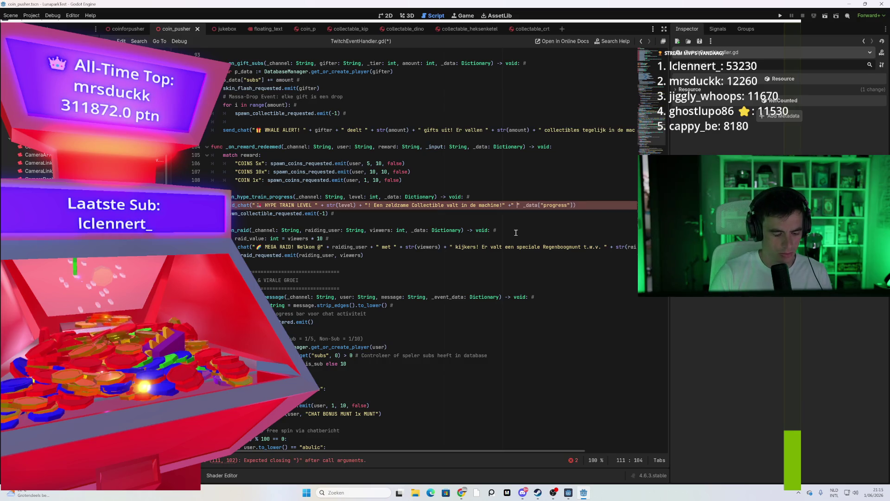
text(We zi)
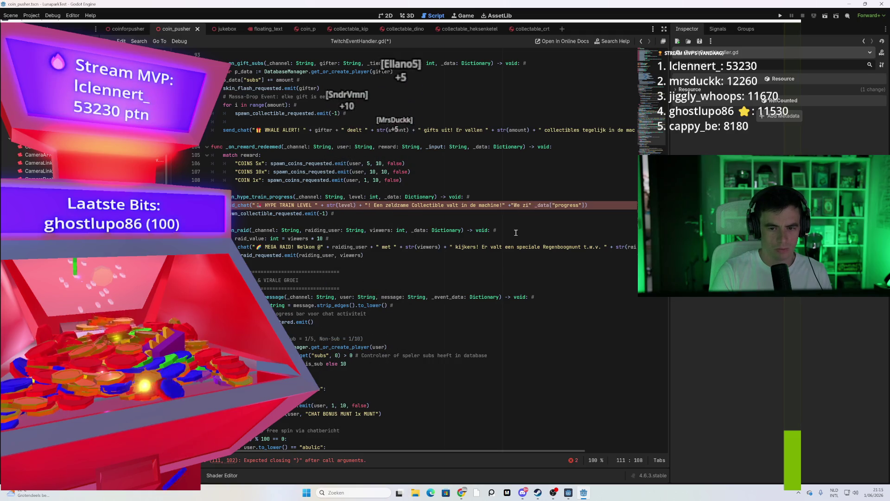
text(jn)
click(512, 205)
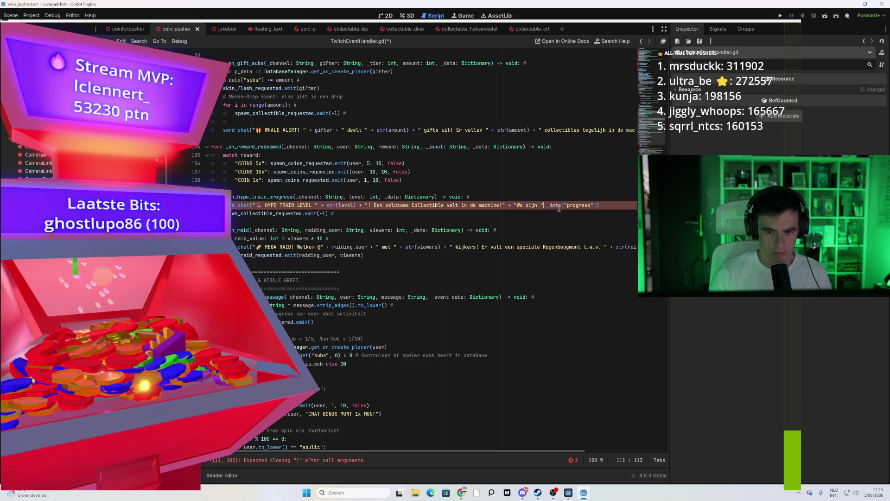
key(Right)
text(+)
Add + " voor volgende trein level!" before the line's closing parenthesis
click(606, 206)
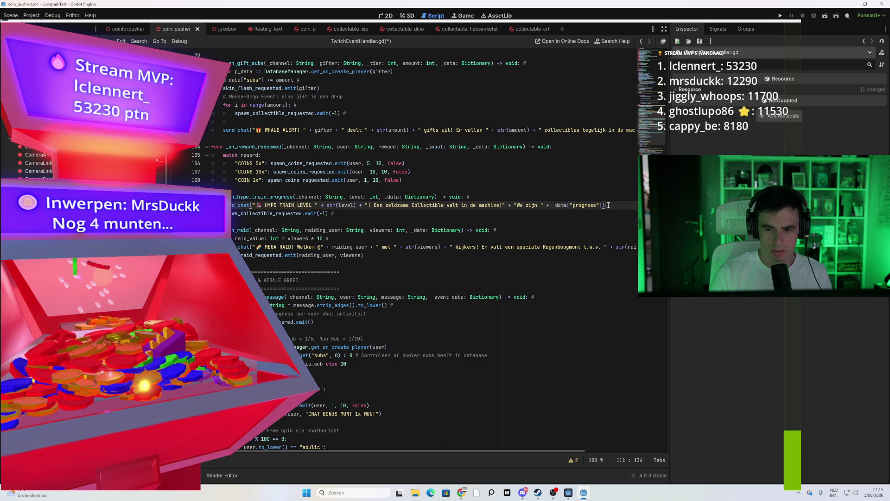
key(Left)
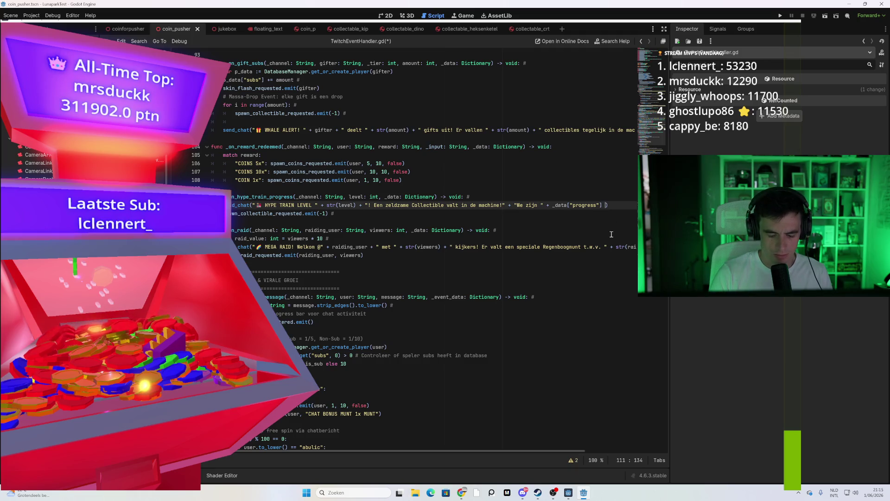
text(+ "ver)
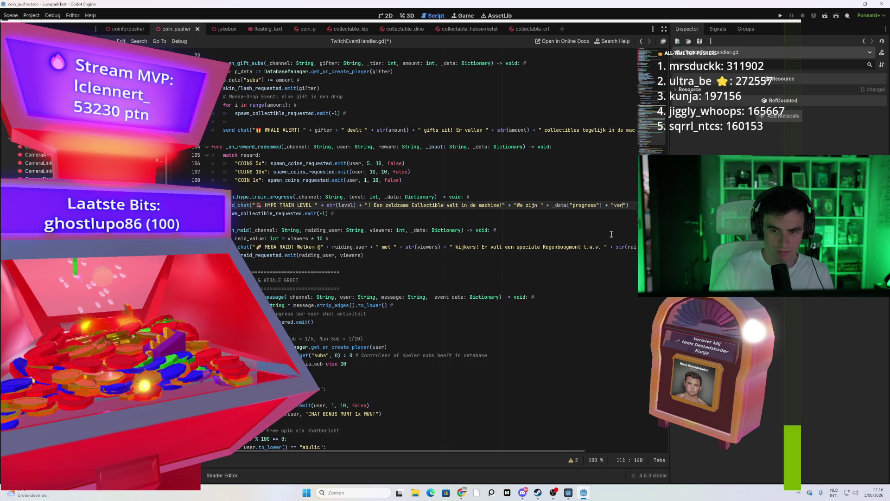
key(BackSpace)
key(BackSpace)
text(va)
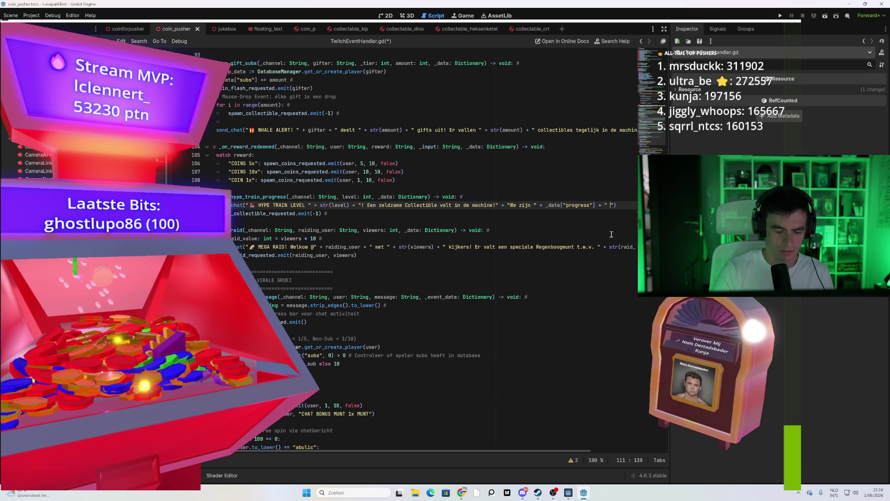
text(oor volgende )
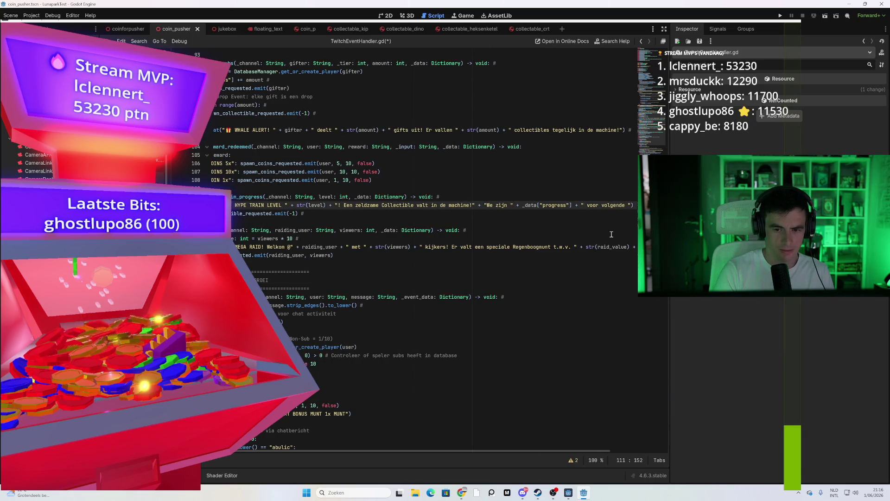
text(trein level!)
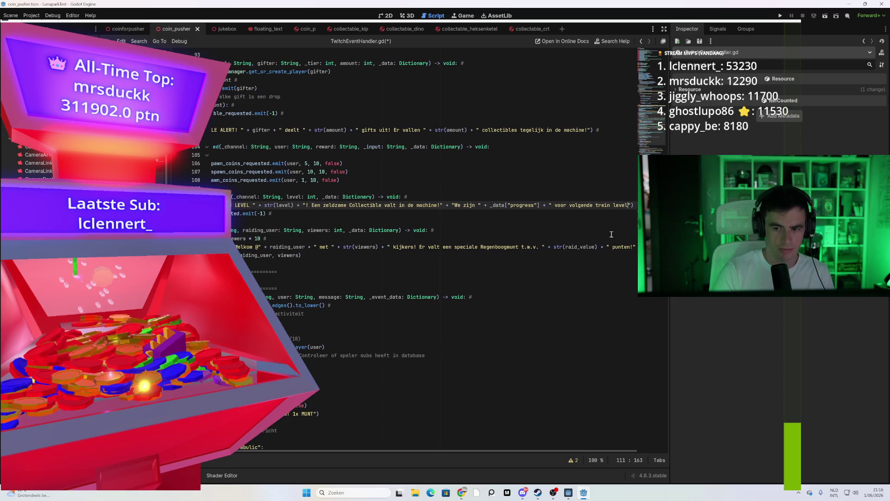
drag(460, 205, 347, 205)
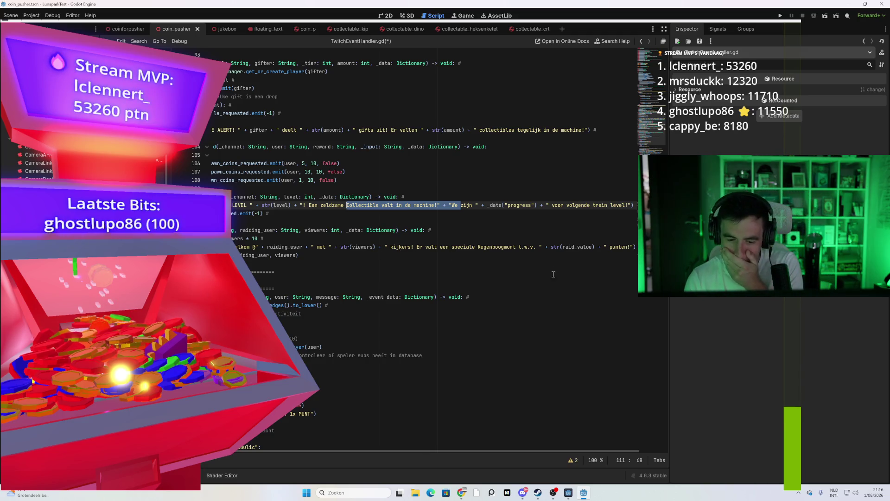
mouse_move(461, 492)
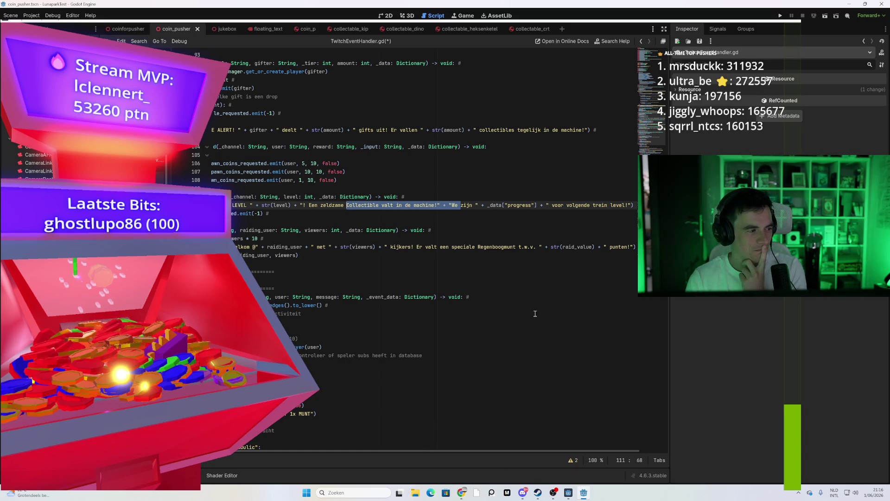
click(507, 217)
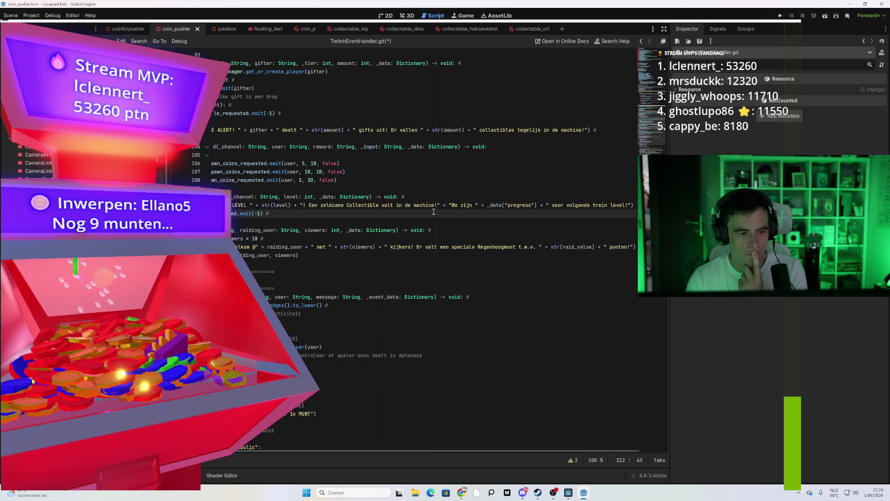
drag(396, 451, 343, 452)
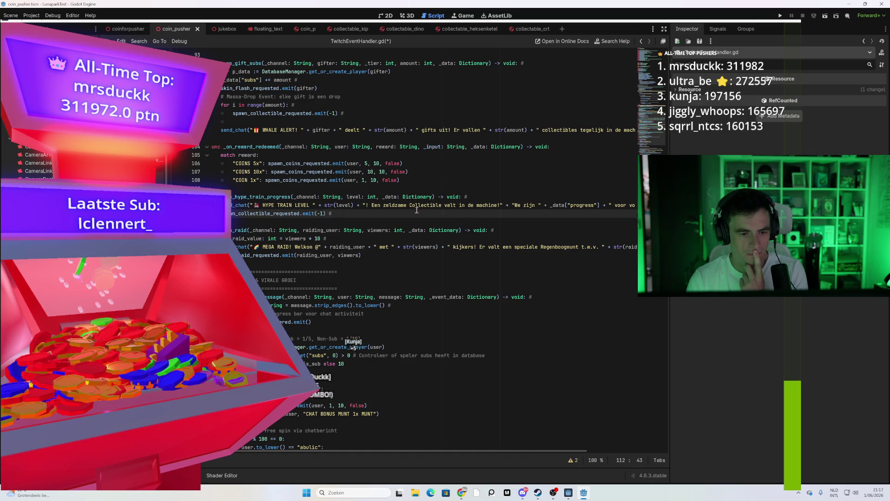
click(371, 205)
drag(372, 206, 499, 206)
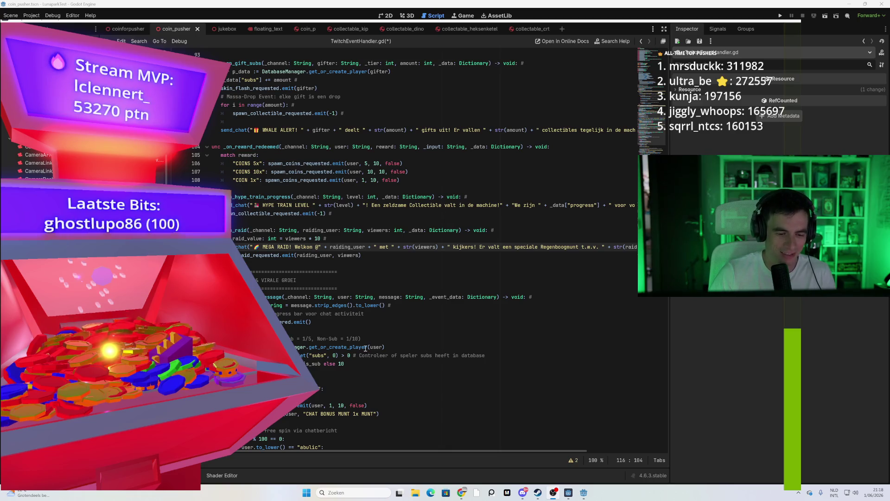
scroll(369, 301, down, 3)
scroll(378, 295, down, 1)
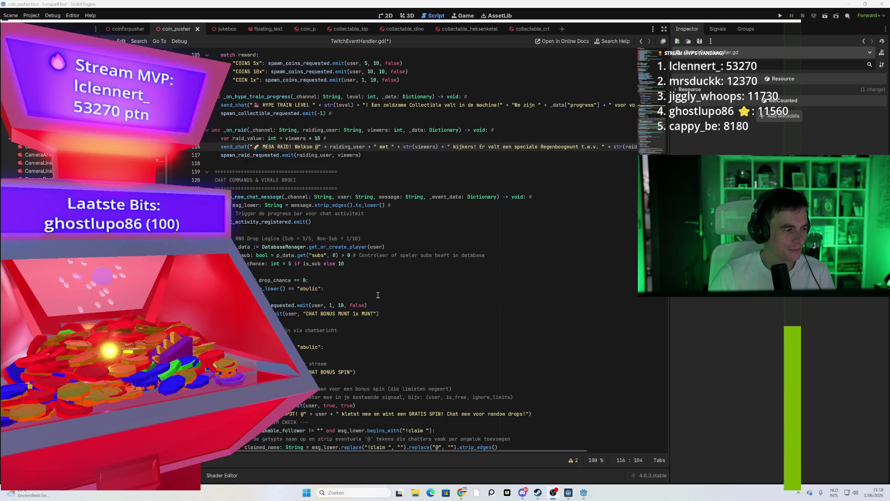
scroll(378, 295, up, 2)
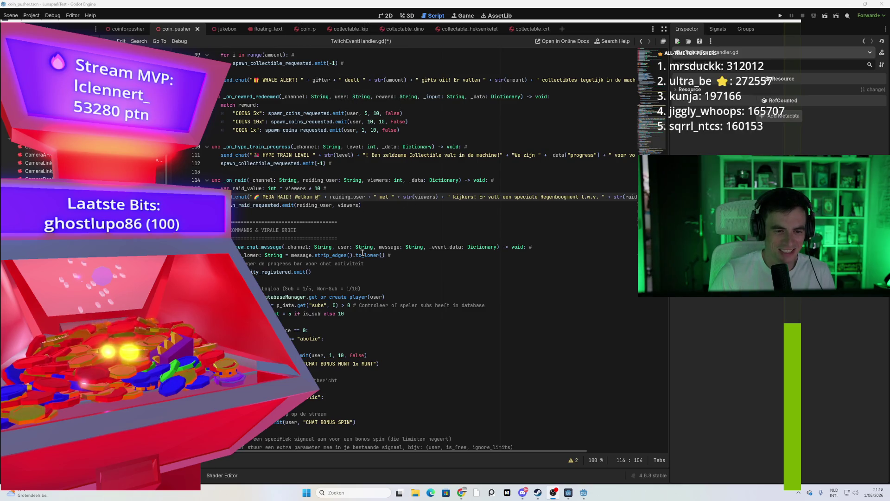
scroll(357, 276, down, 1)
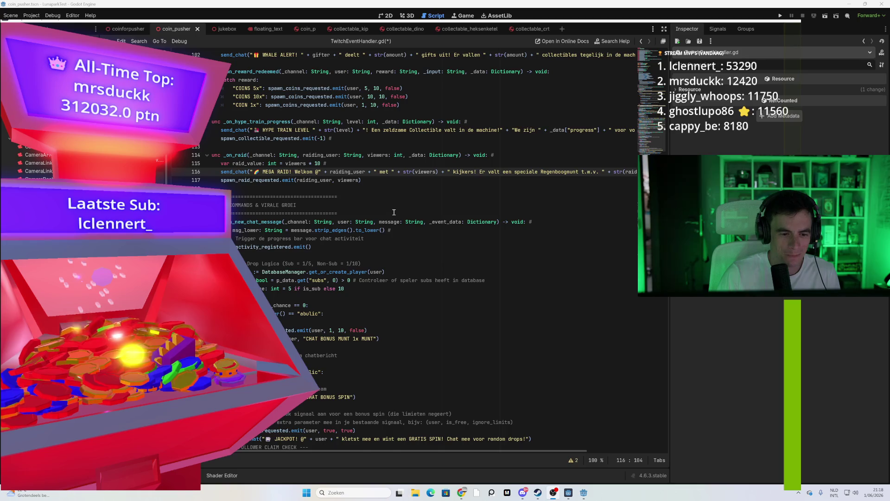
scroll(393, 212, down, 1)
scroll(386, 214, down, 1)
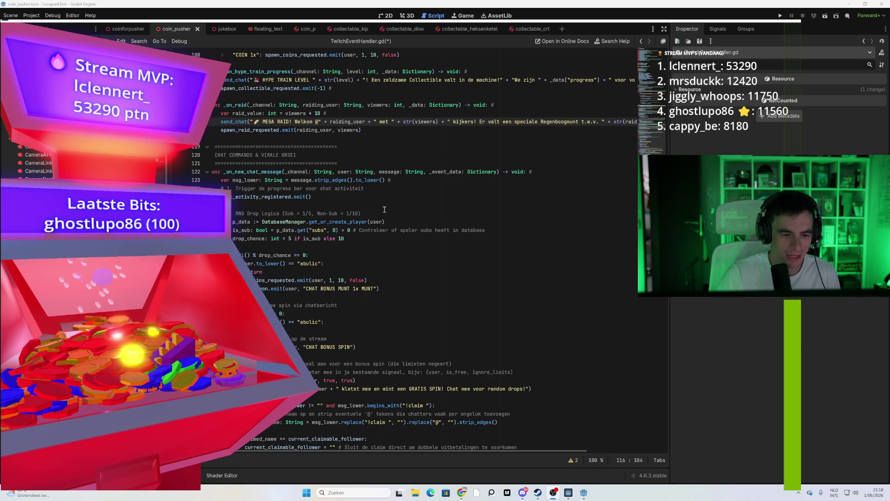
scroll(381, 212, down, 3)
scroll(382, 212, down, 3)
scroll(367, 220, down, 3)
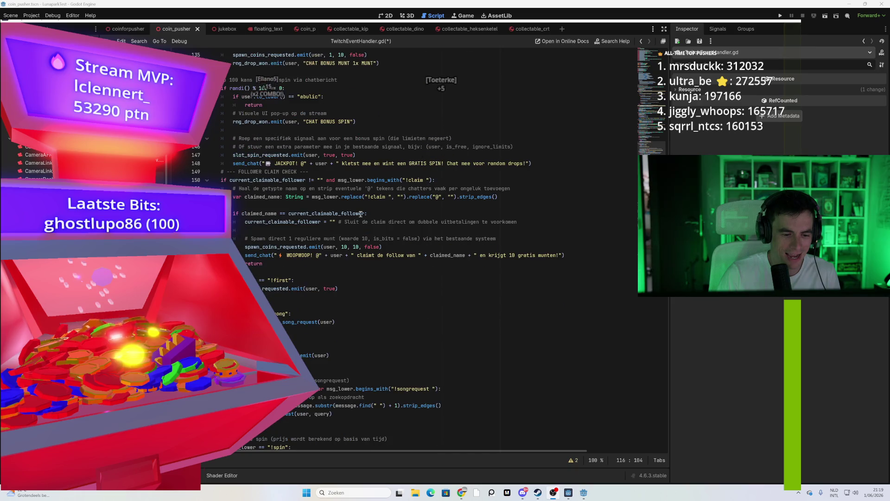
scroll(346, 289, down, 3)
scroll(343, 285, down, 2)
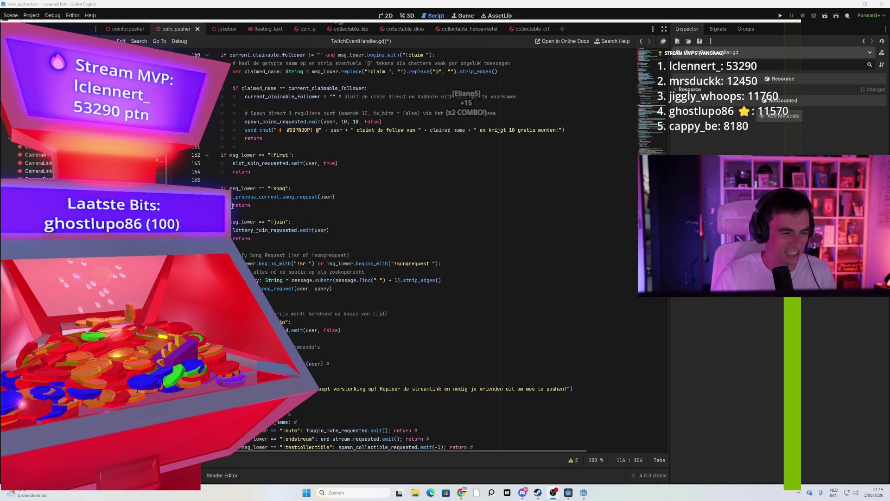
scroll(397, 232, down, 2)
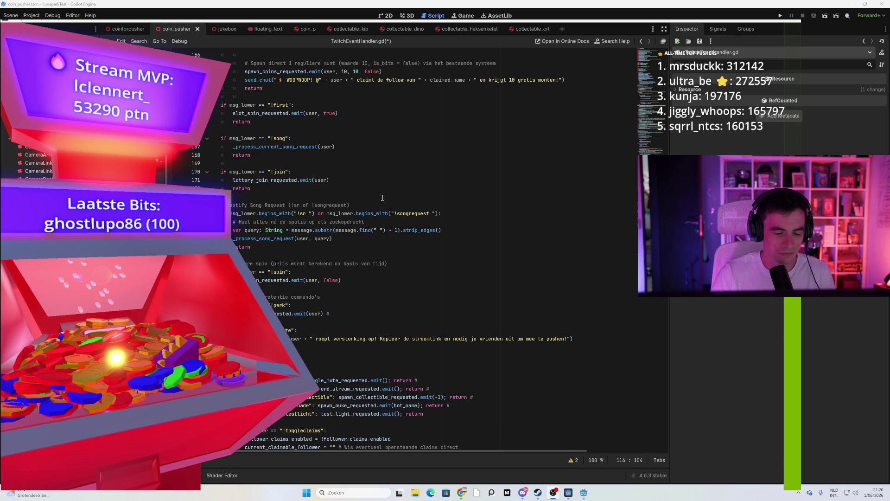
scroll(383, 198, down, 3)
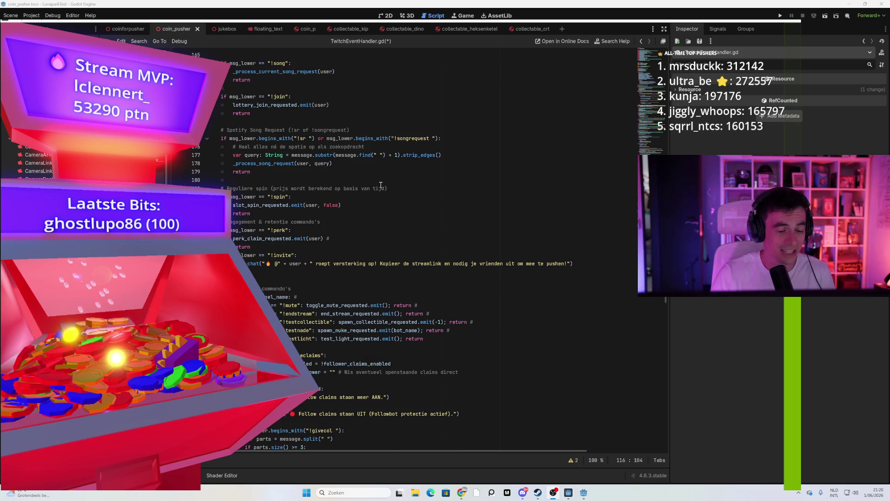
scroll(354, 204, down, 2)
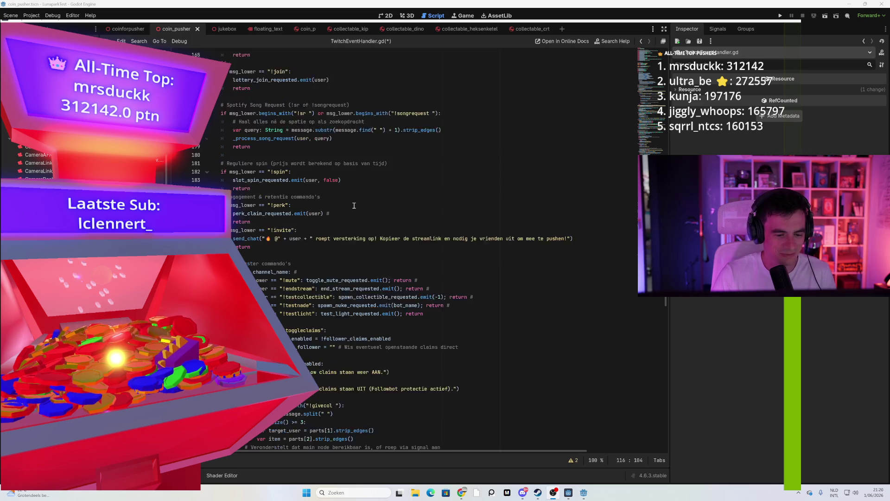
scroll(351, 208, down, 14)
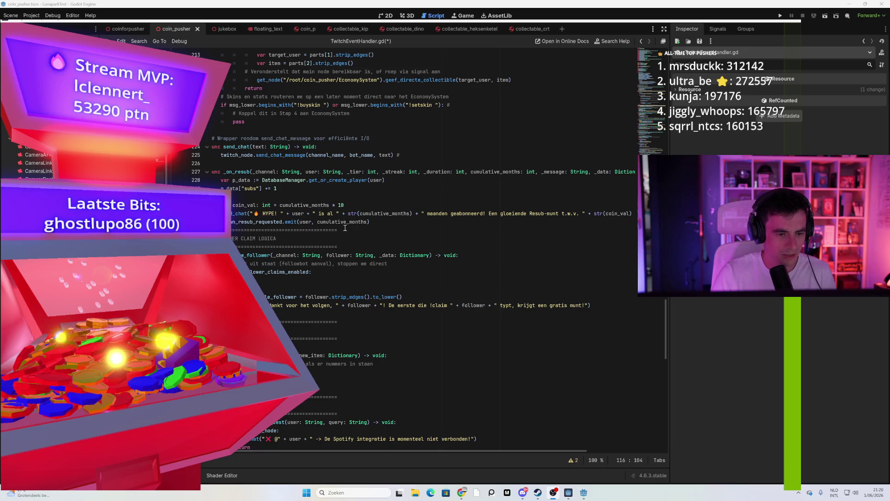
scroll(341, 227, down, 9)
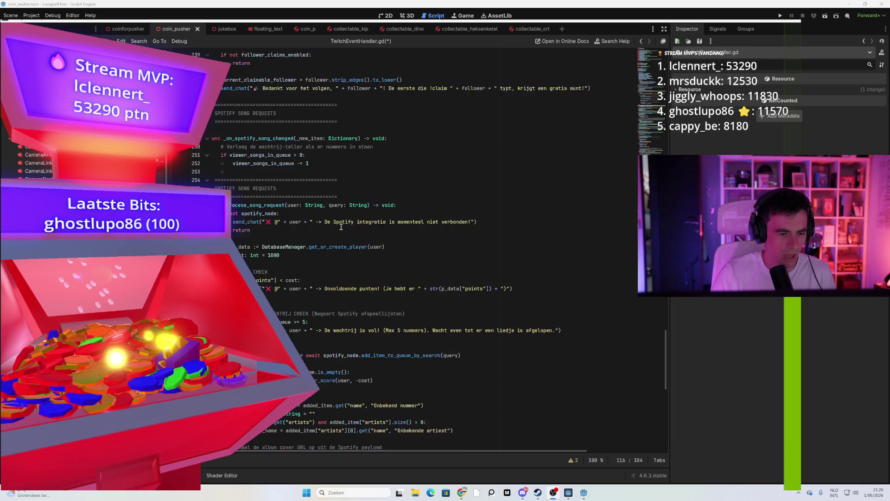
scroll(342, 224, down, 3)
scroll(328, 232, down, 11)
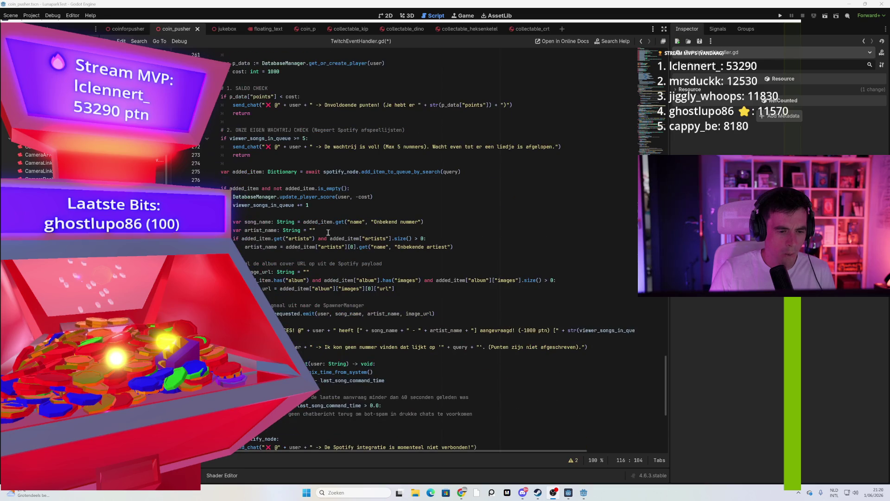
scroll(327, 232, up, 20)
scroll(355, 228, up, 17)
scroll(351, 230, up, 9)
scroll(351, 230, up, 3)
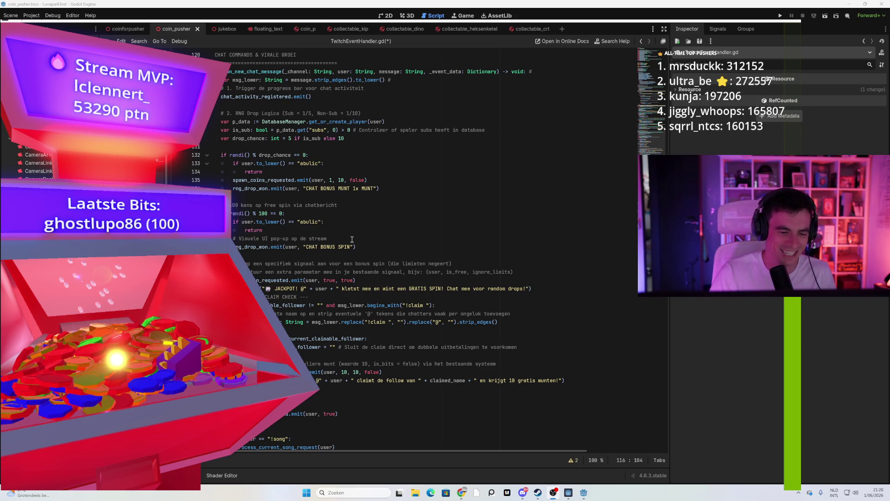
scroll(351, 239, up, 1)
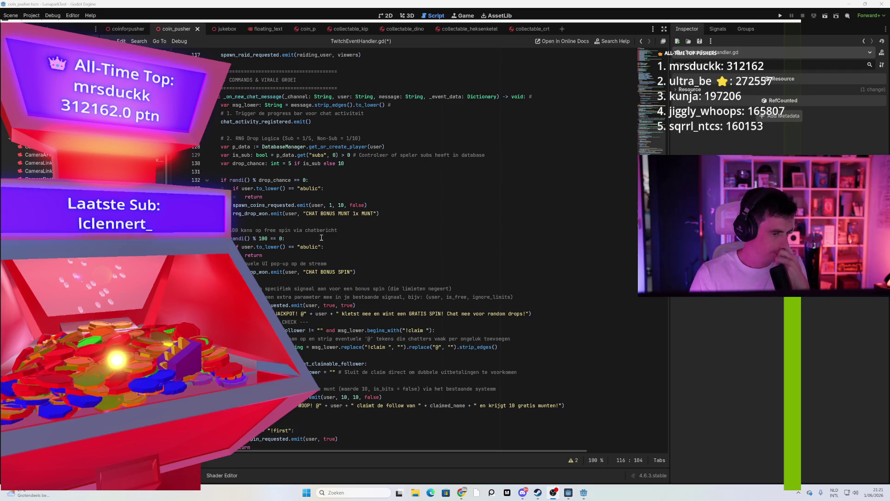
scroll(319, 237, up, 5)
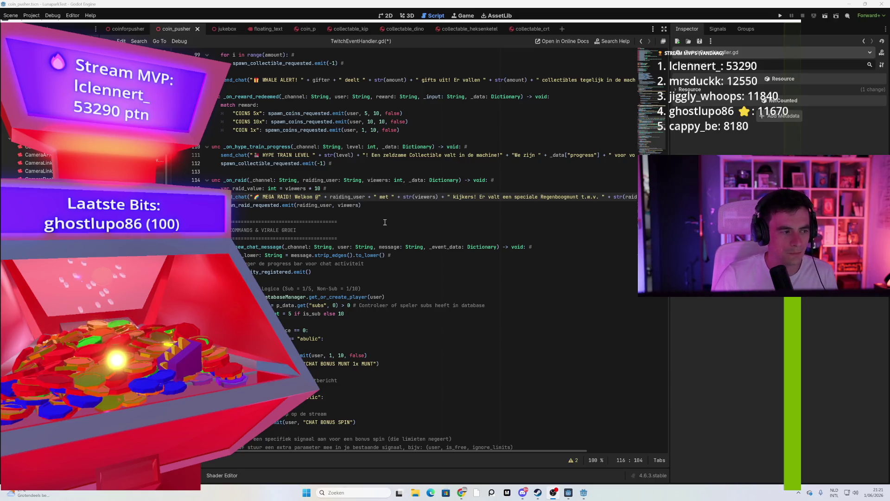
scroll(385, 222, up, 5)
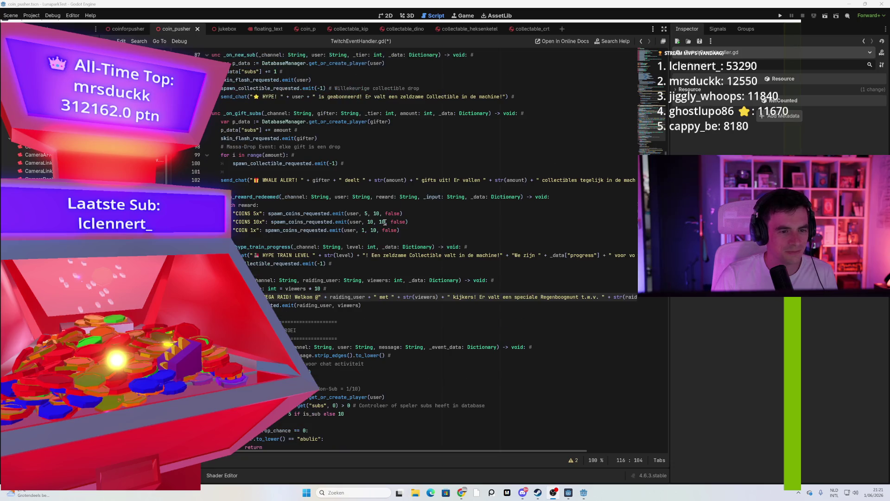
scroll(384, 222, up, 9)
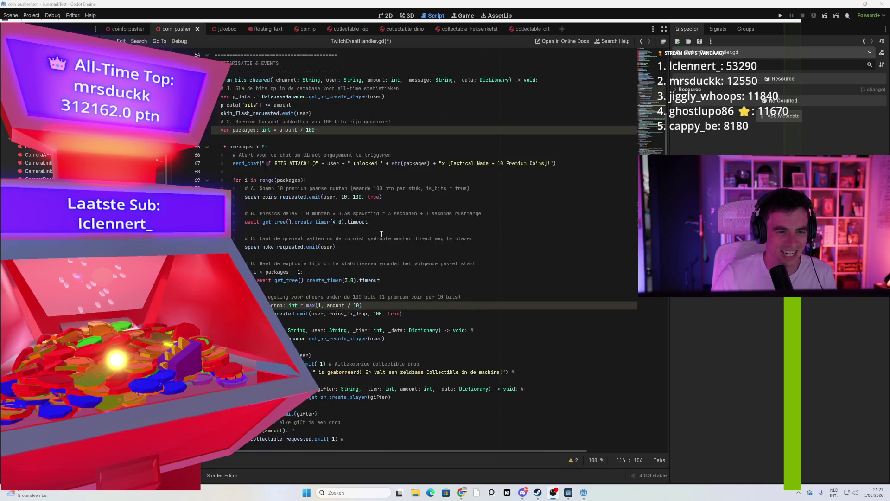
scroll(374, 235, up, 3)
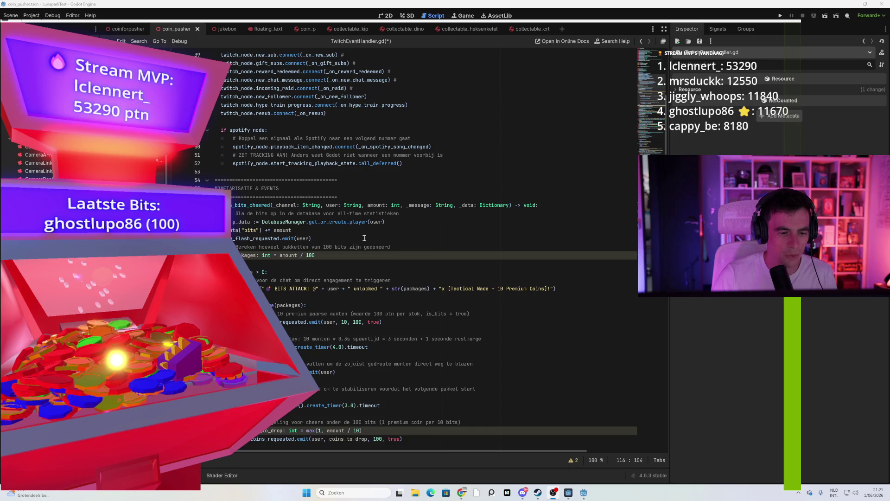
scroll(364, 238, down, 2)
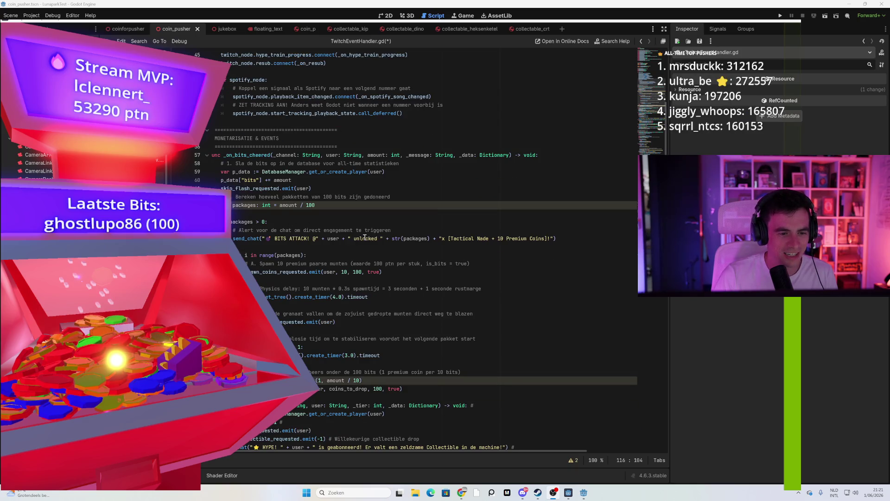
scroll(364, 238, up, 6)
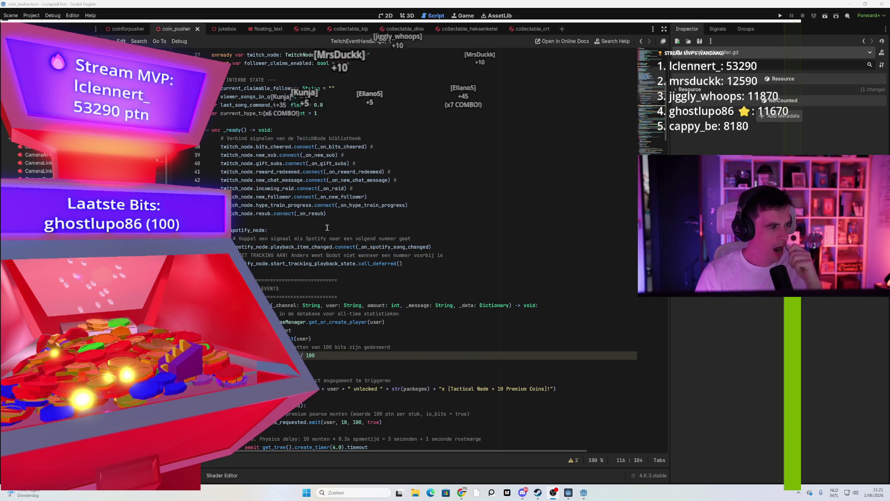
scroll(331, 226, down, 5)
scroll(331, 226, down, 5)
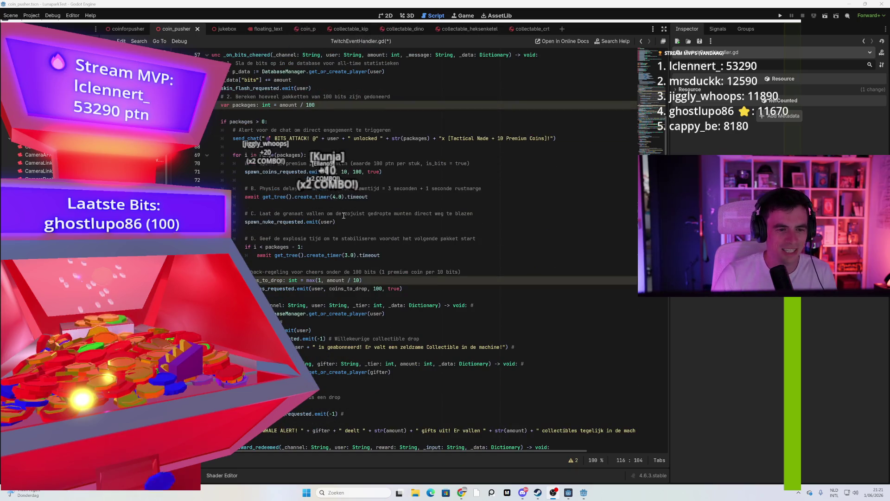
scroll(343, 215, down, 5)
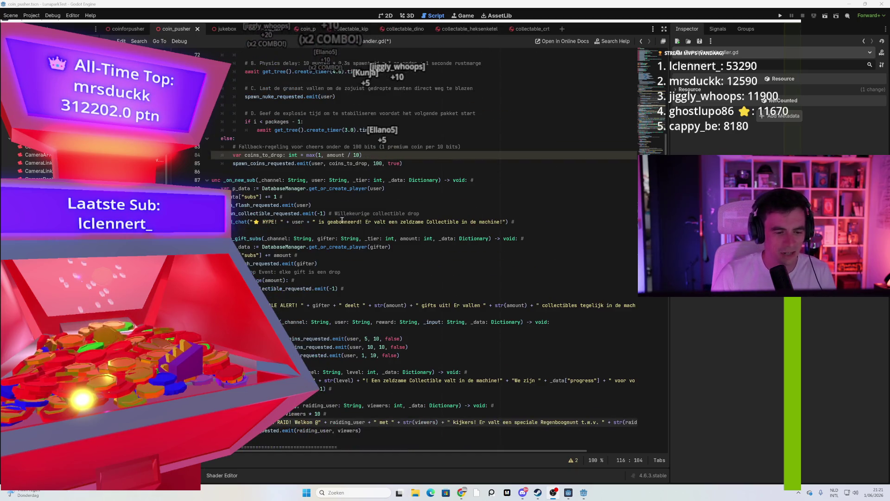
scroll(341, 222, down, 8)
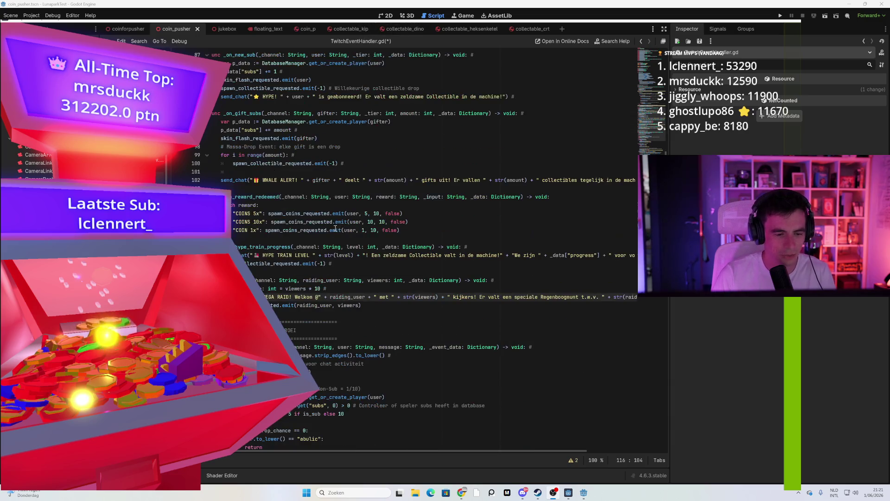
scroll(326, 238, down, 7)
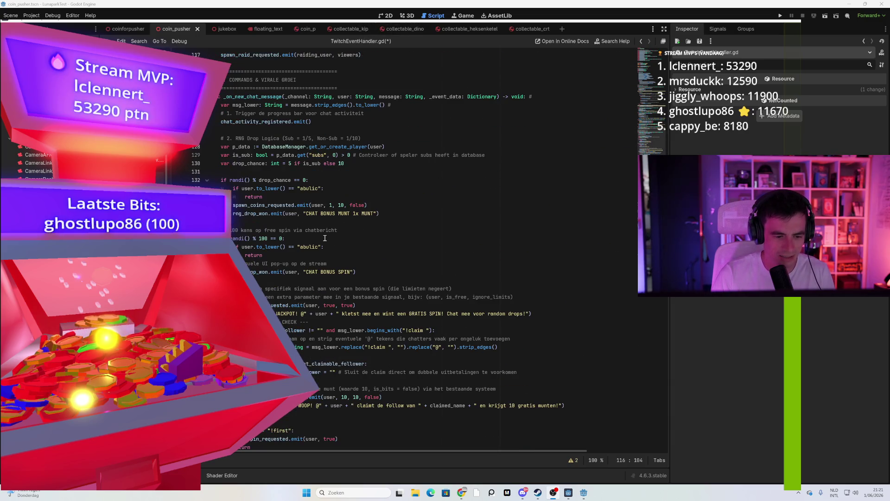
scroll(325, 238, down, 3)
scroll(327, 235, down, 18)
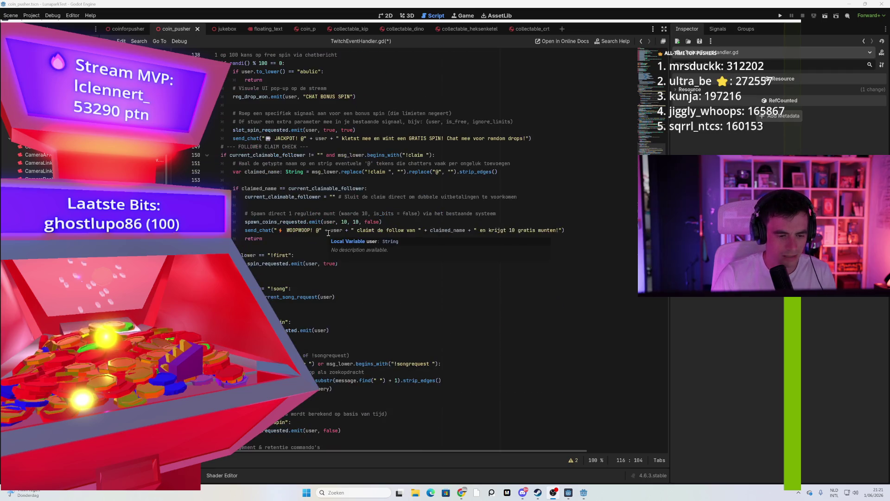
scroll(332, 230, down, 10)
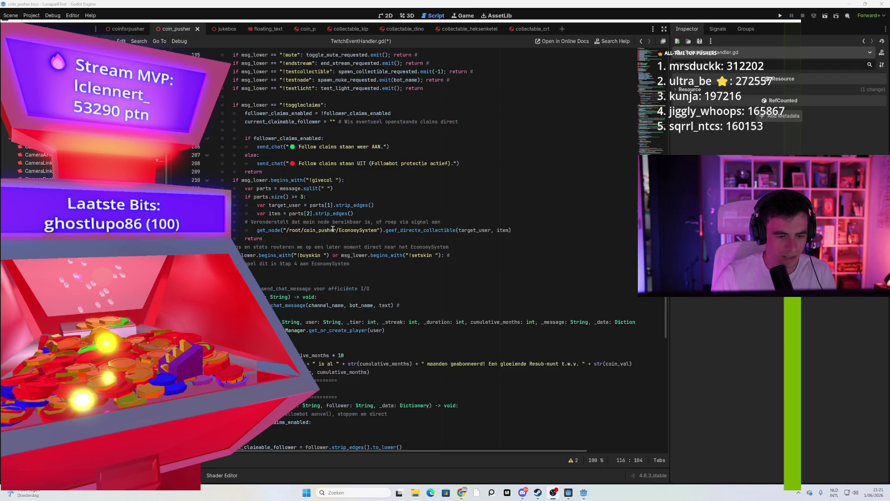
scroll(326, 233, down, 10)
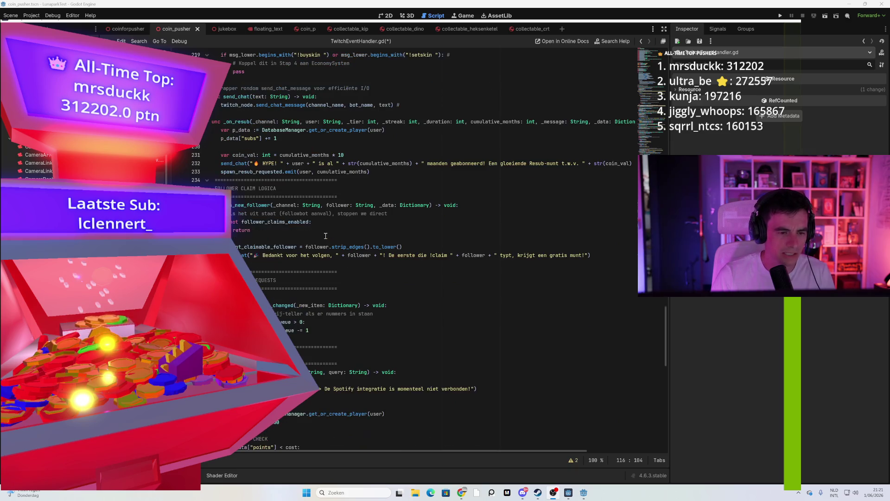
scroll(331, 230, down, 14)
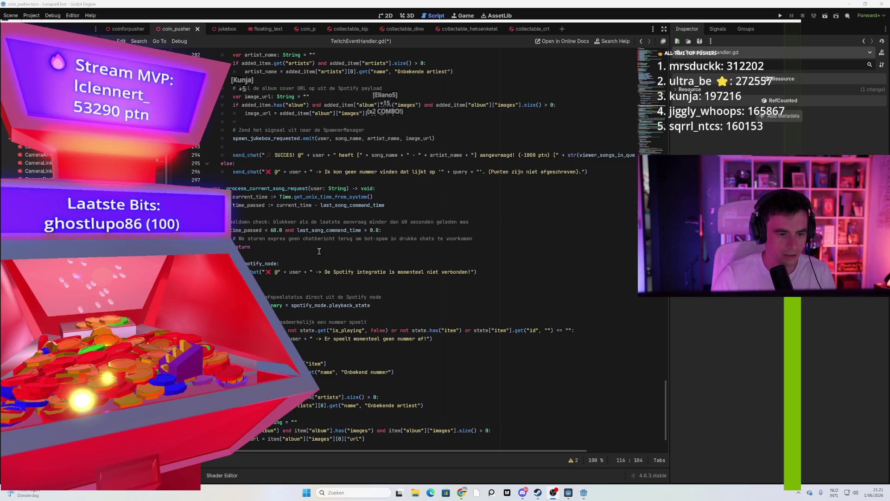
scroll(325, 245, down, 2)
scroll(325, 257, up, 13)
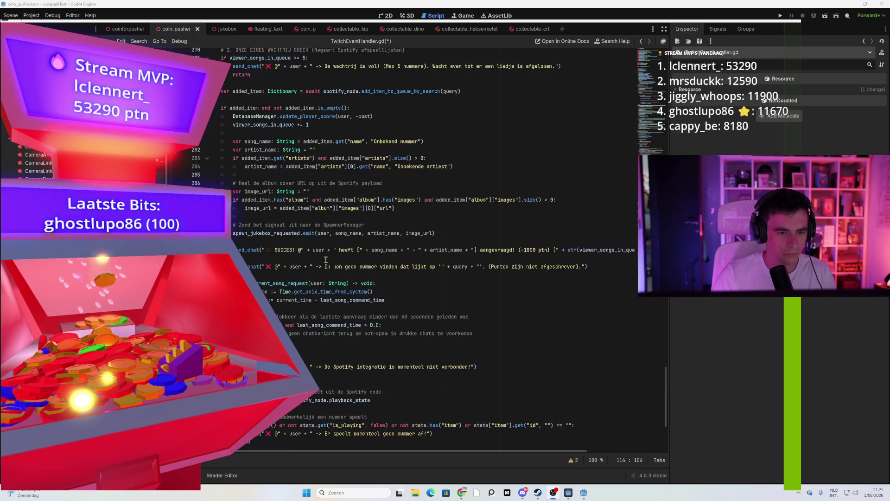
scroll(325, 262, up, 9)
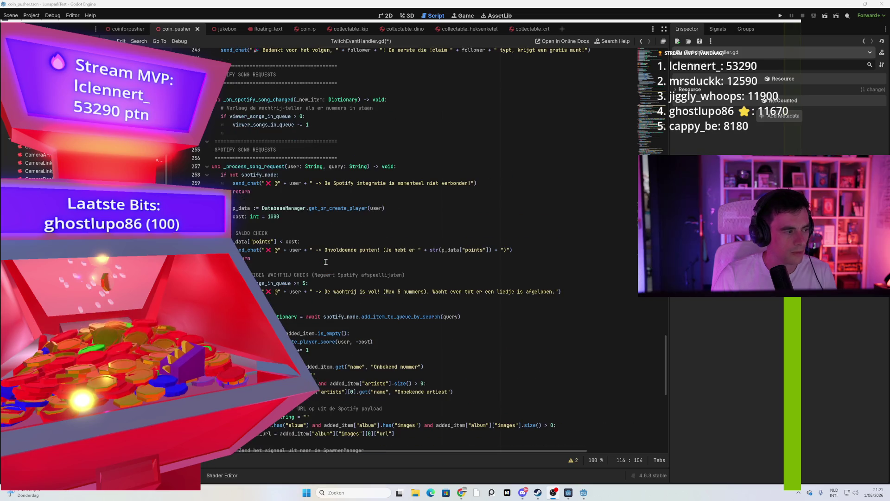
scroll(326, 262, up, 5)
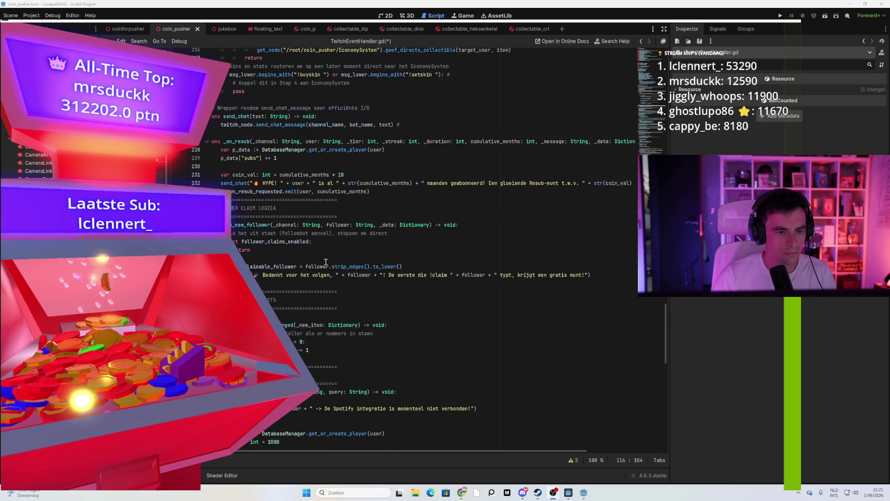
scroll(325, 262, up, 2)
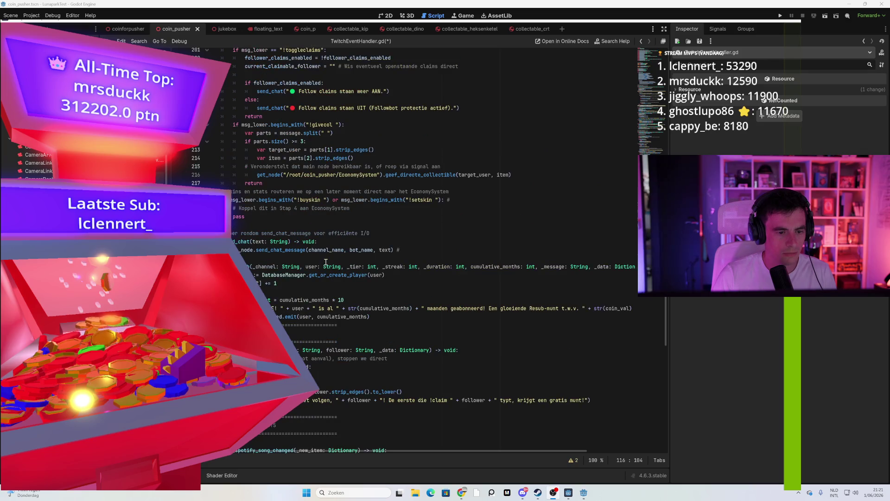
scroll(326, 262, up, 2)
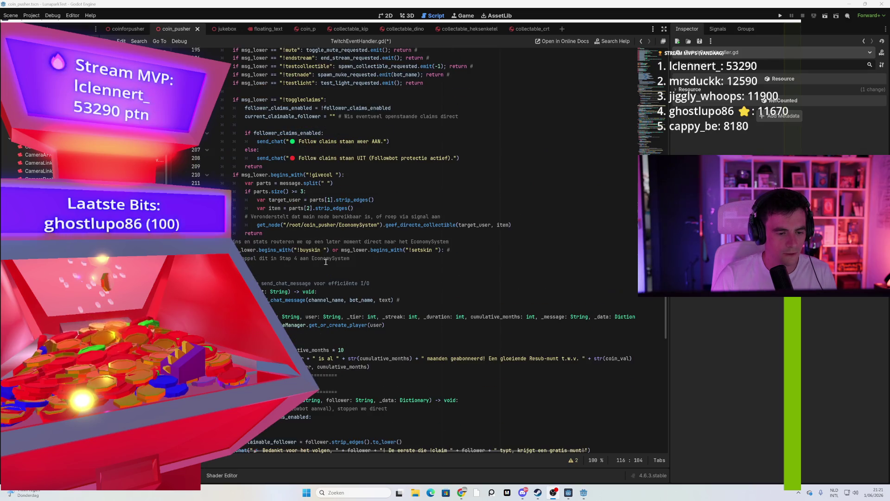
scroll(331, 300, up, 5)
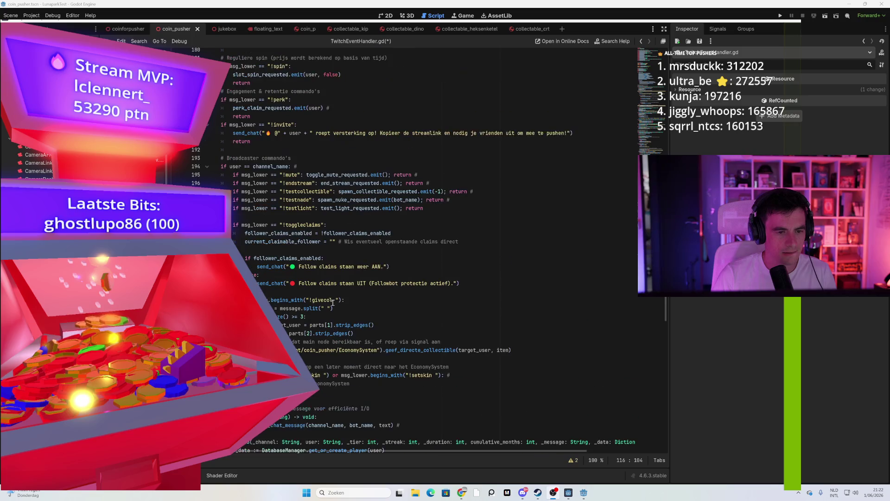
scroll(45, 164, up, 5)
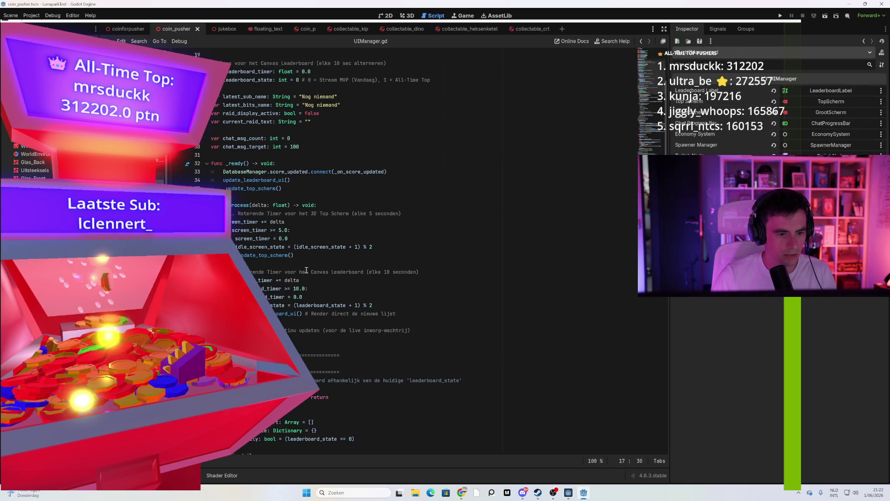
Review UIManager.gd's update_leaderboard_ui and screen functions, then return to the top variables
scroll(306, 269, down, 10)
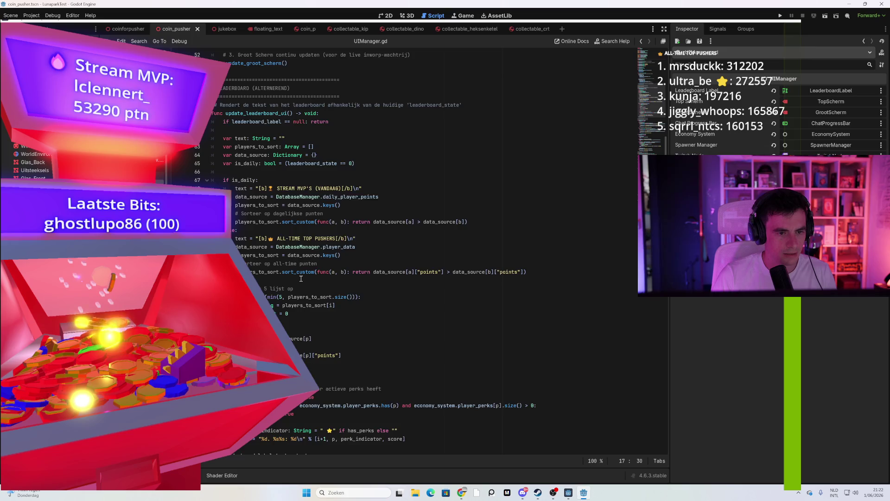
scroll(301, 278, down, 12)
scroll(300, 278, down, 17)
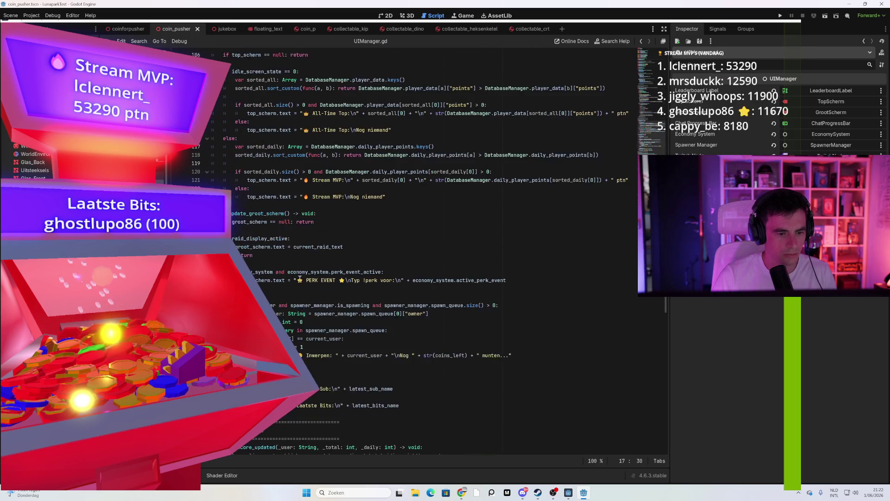
scroll(299, 279, down, 16)
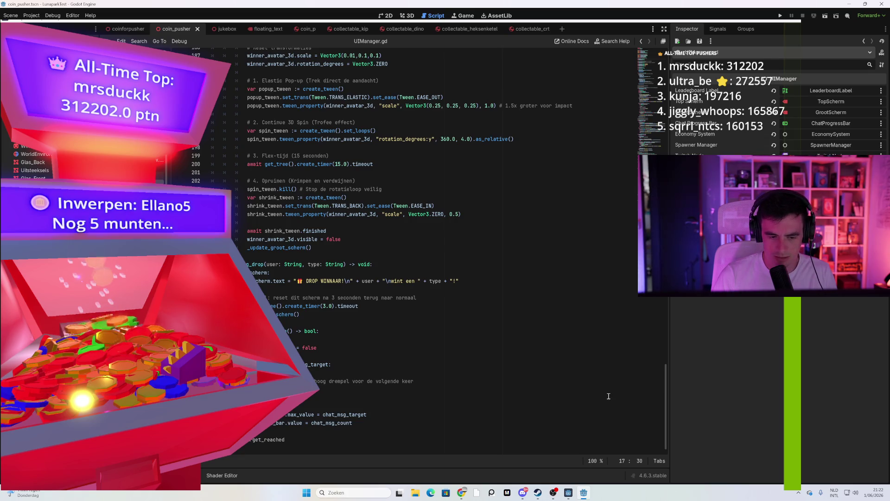
click(325, 373)
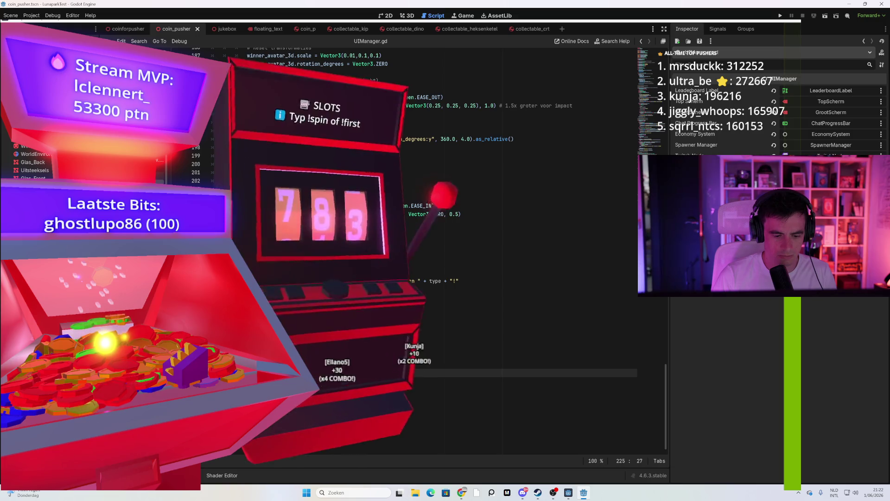
click(363, 423)
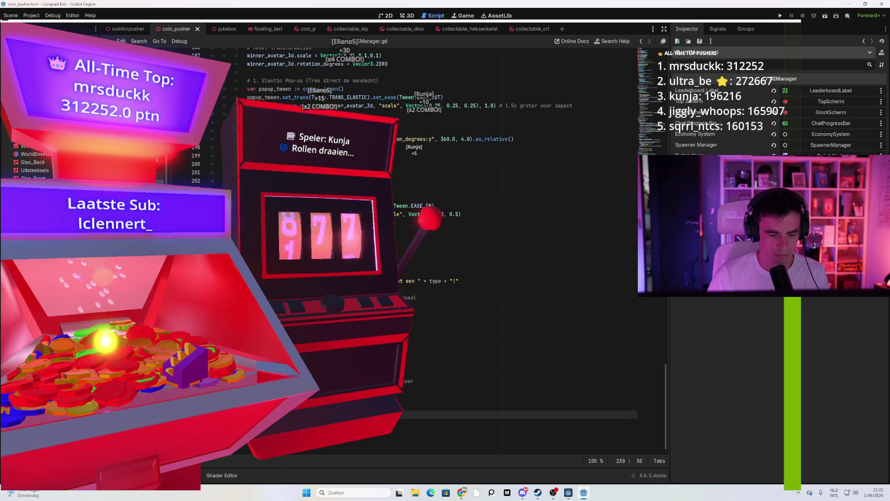
click(211, 255)
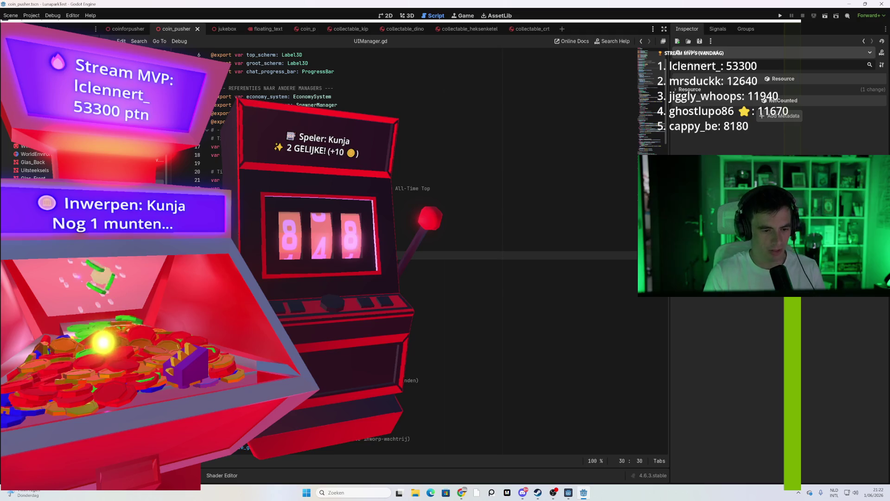
Review UIManager.gd's chat message counter variables and msg_target line down to line 80
click(278, 271)
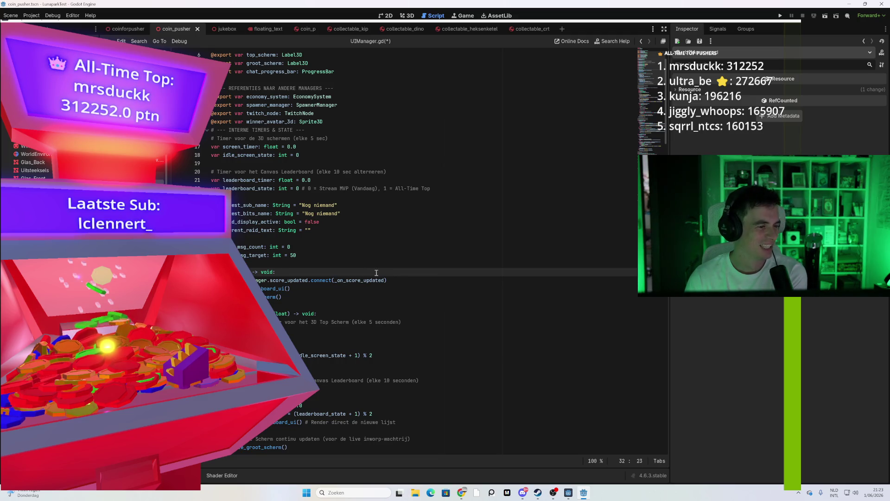
click(371, 254)
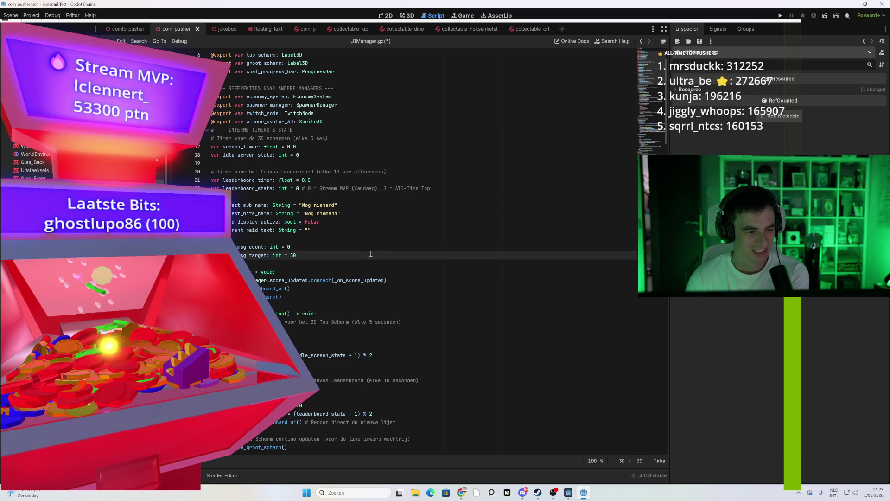
scroll(341, 305, down, 3)
scroll(340, 303, down, 7)
scroll(339, 303, down, 3)
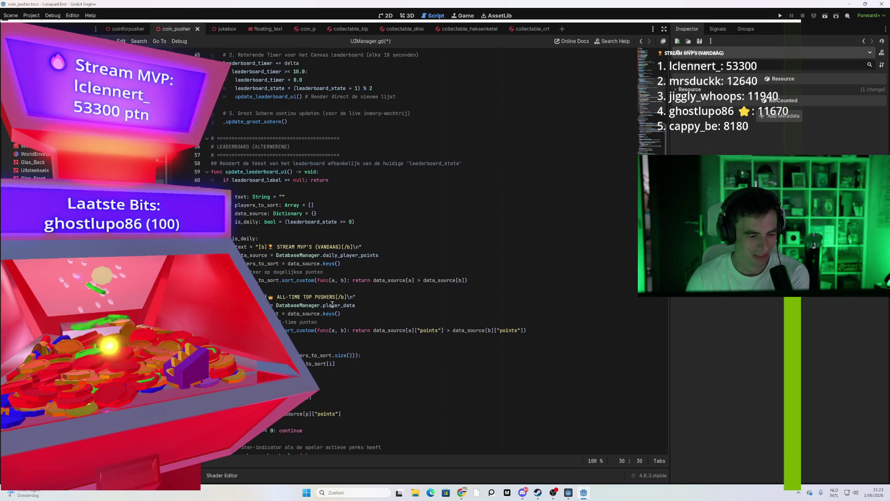
scroll(332, 301, down, 2)
click(336, 297)
Save UIManager.gd and switch back to TwitchEventHandler.gd
key(ctrl+s)
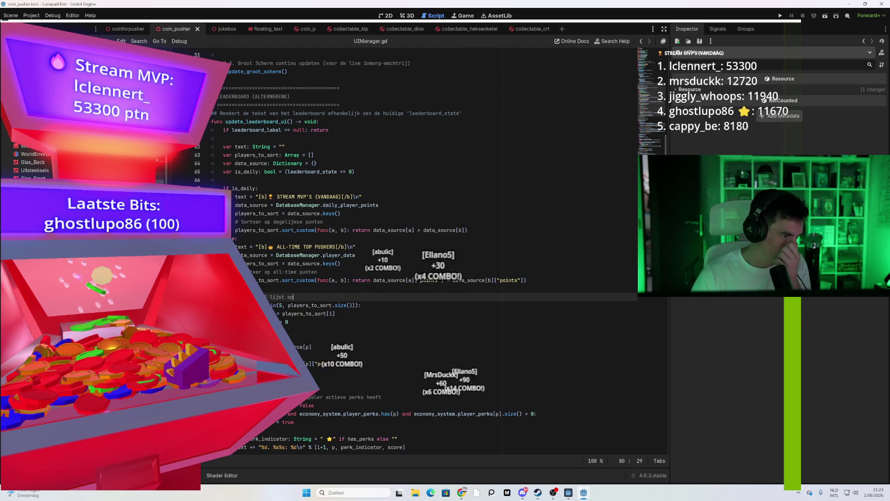
key(alt+Left)
click(319, 188)
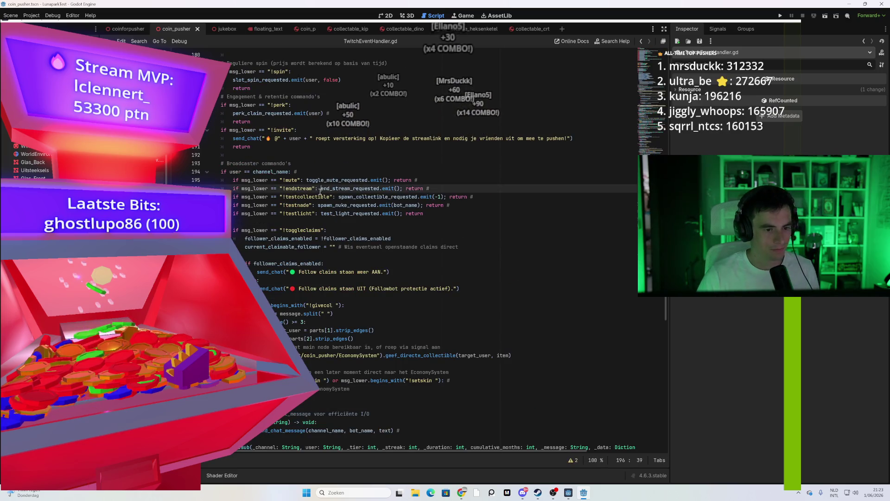
scroll(320, 188, down, 20)
scroll(376, 318, down, 11)
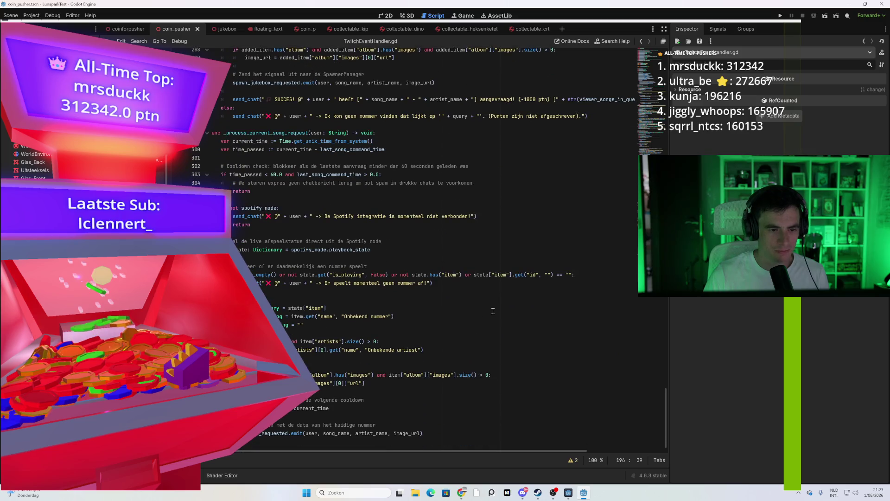
scroll(461, 329, up, 20)
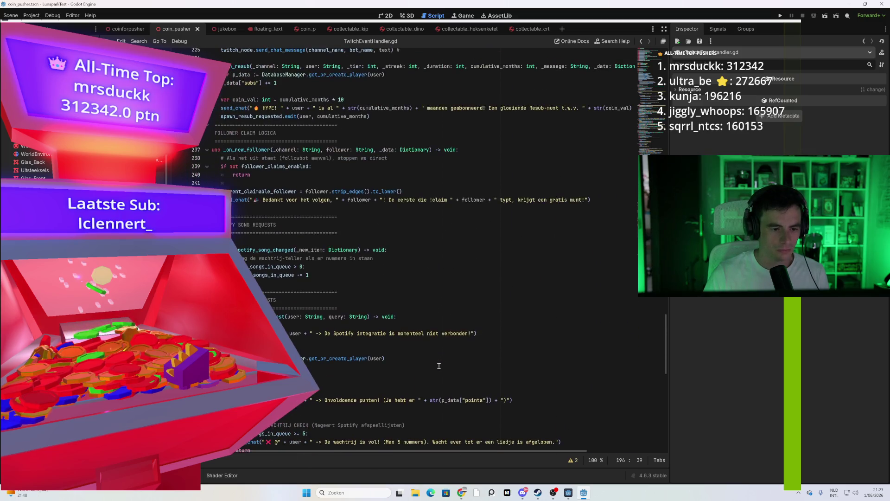
scroll(431, 365, up, 12)
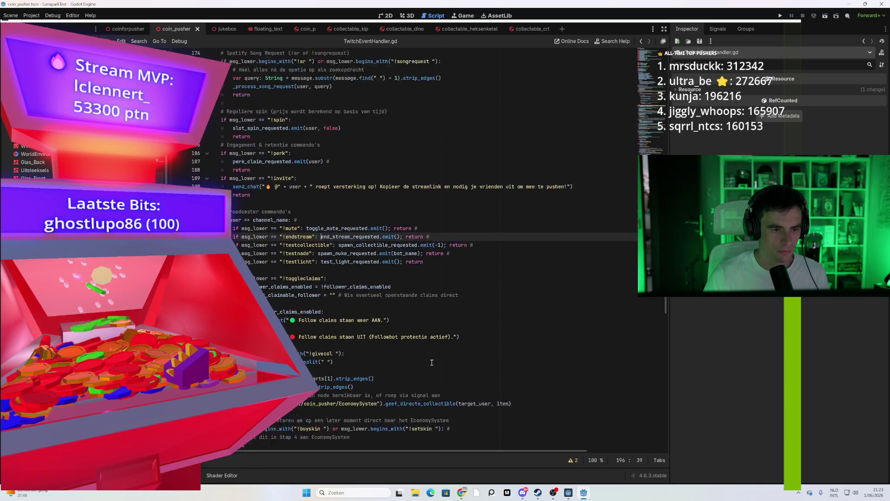
scroll(432, 362, up, 7)
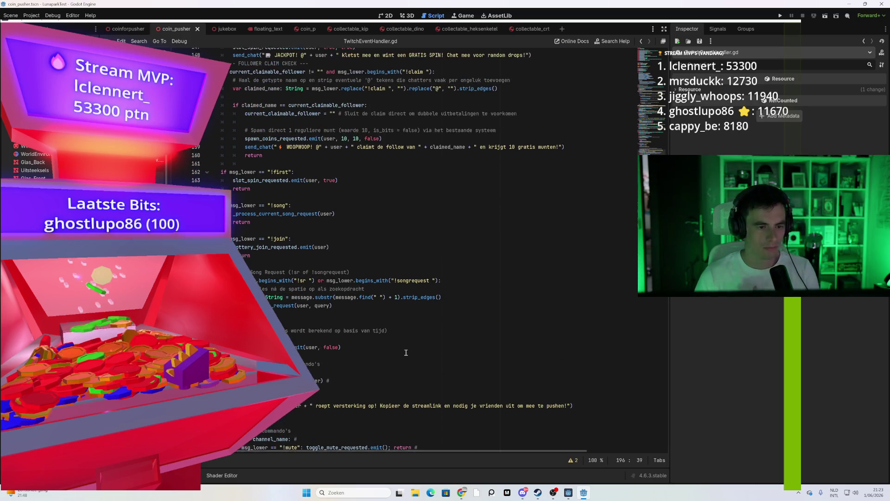
scroll(361, 344, up, 4)
scroll(352, 338, up, 5)
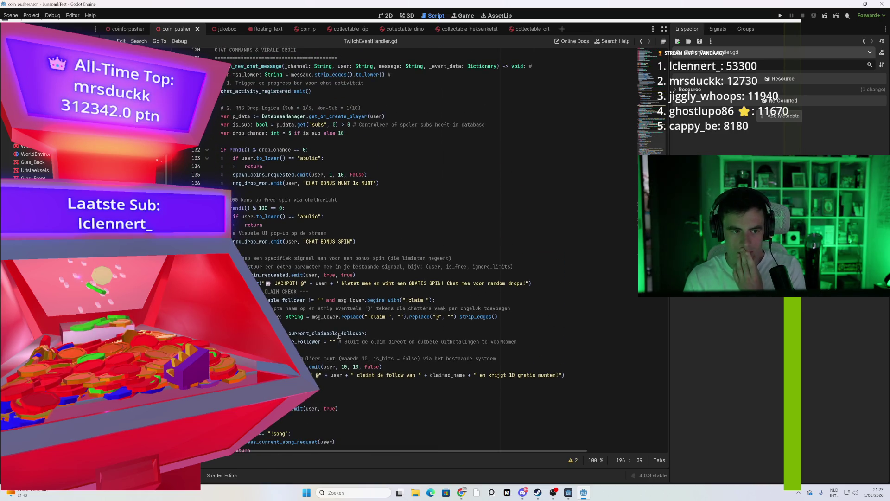
scroll(339, 335, up, 3)
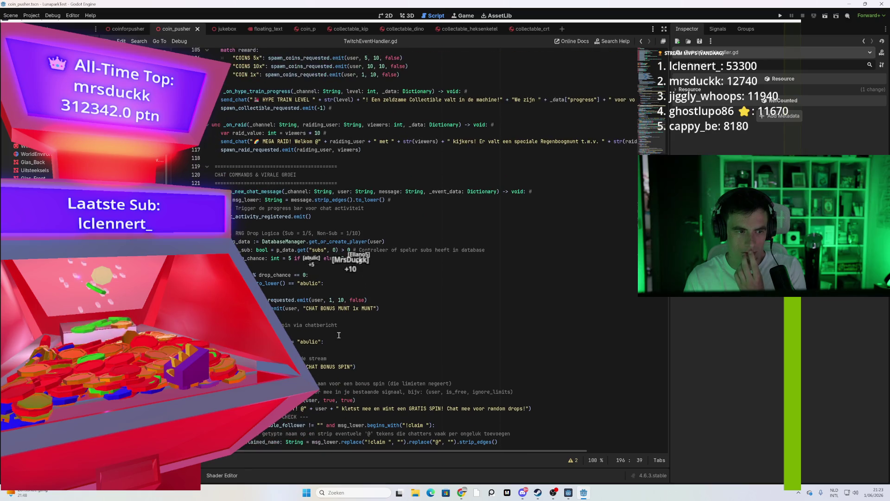
scroll(345, 315, up, 2)
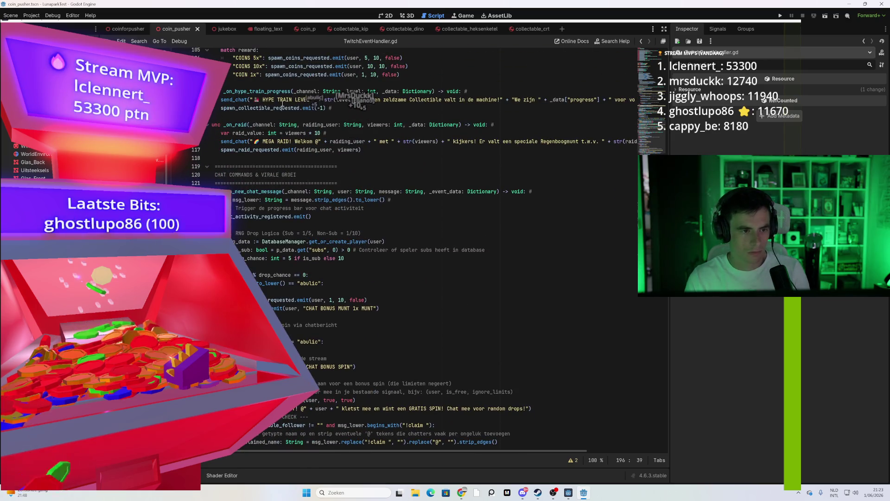
click(312, 91)
scroll(309, 231, up, 4)
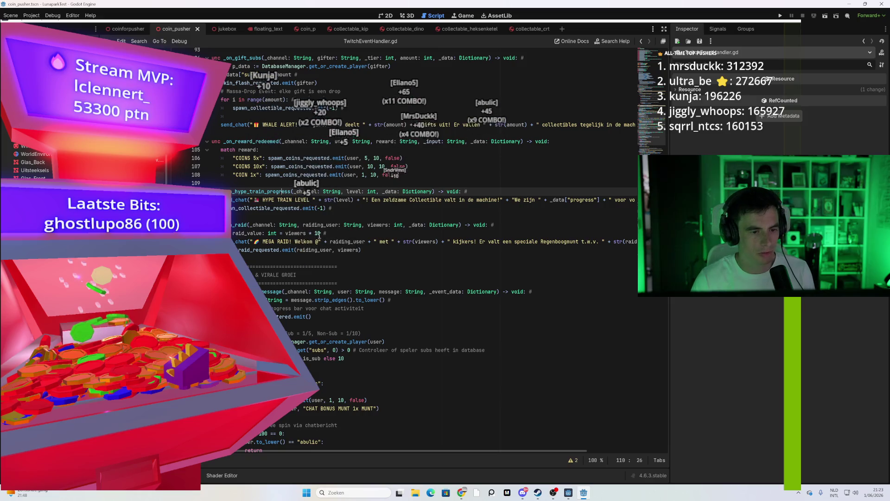
scroll(321, 239, up, 2)
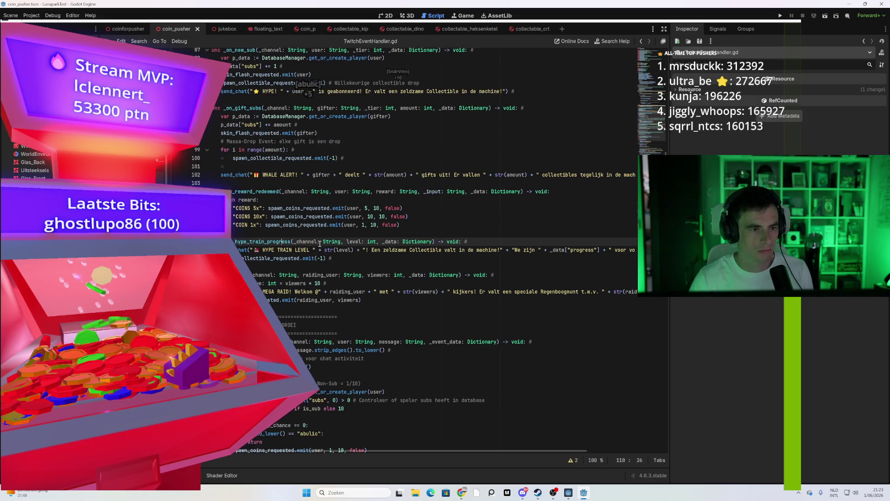
scroll(403, 283, up, 4)
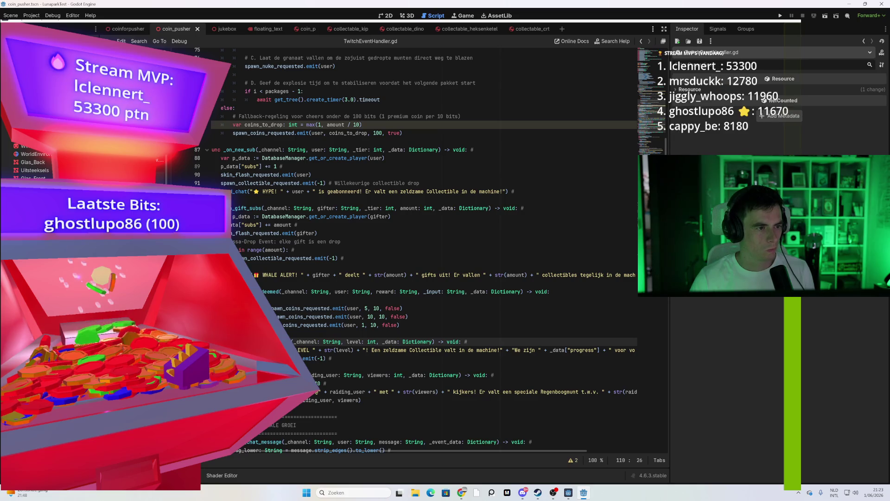
key(alt+Left)
click(371, 314)
click(295, 339)
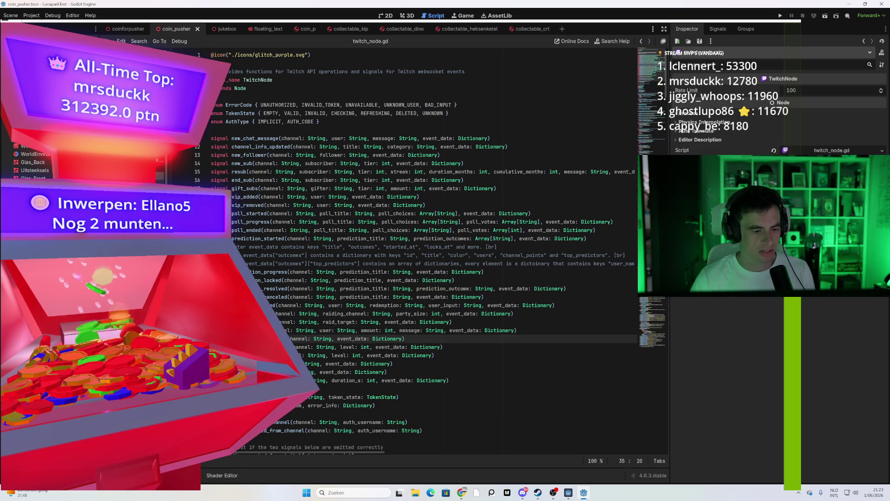
click(273, 339)
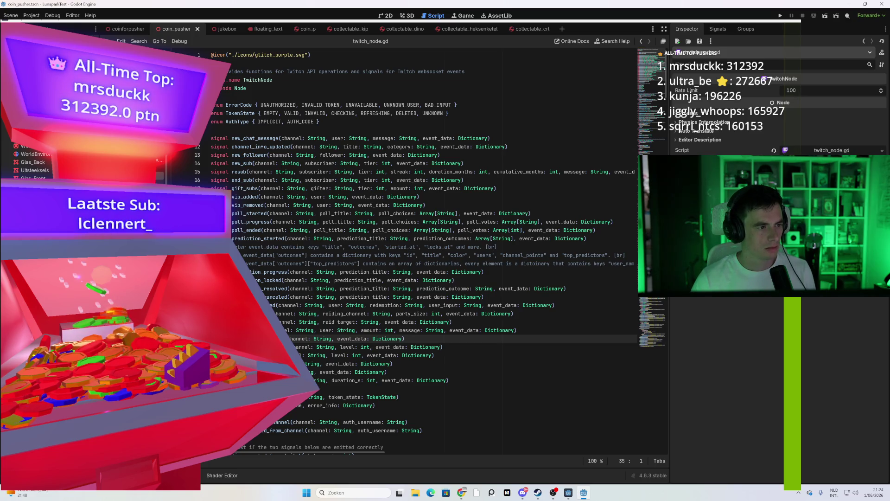
key(alt+Left)
click(339, 264)
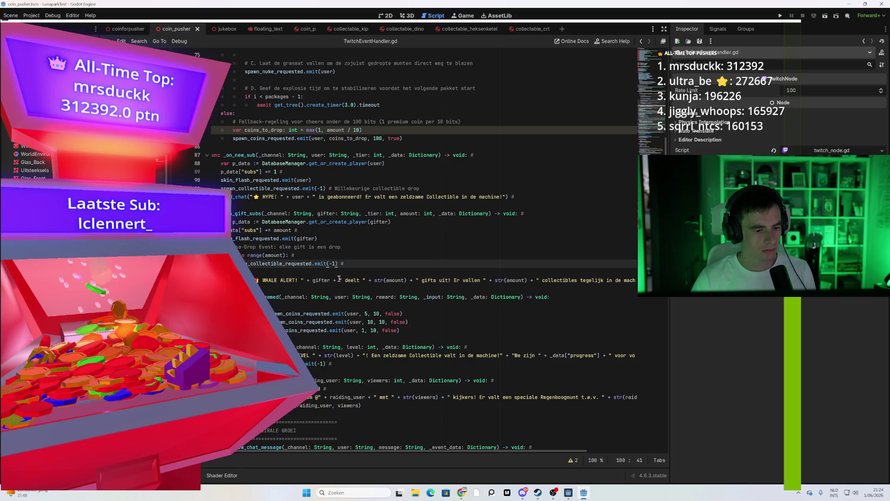
Search the script for hype_train and jump to the match near line 110
key(ctrl+f)
text(hype_train)
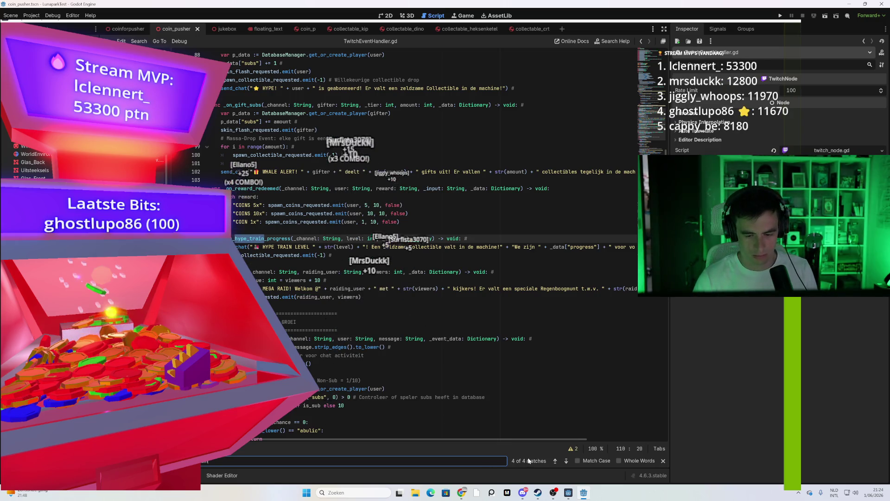
click(555, 461)
click(555, 461)
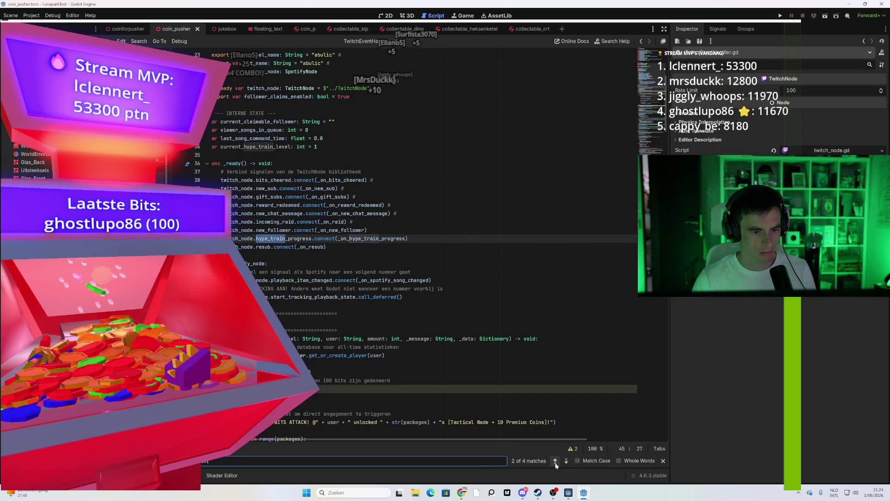
click(555, 462)
click(555, 461)
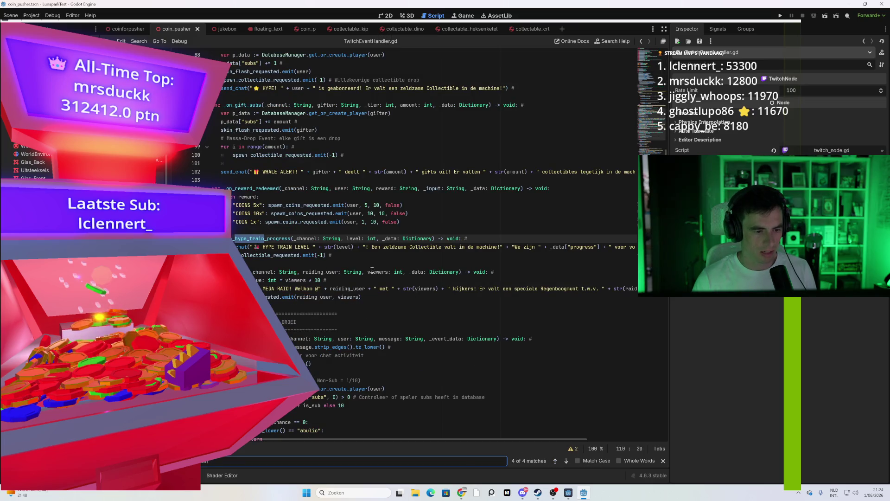
Delete "! Een zeldzame Collectible valt in de machine!" from the hype train level message
click(374, 248)
drag(503, 247, 364, 248)
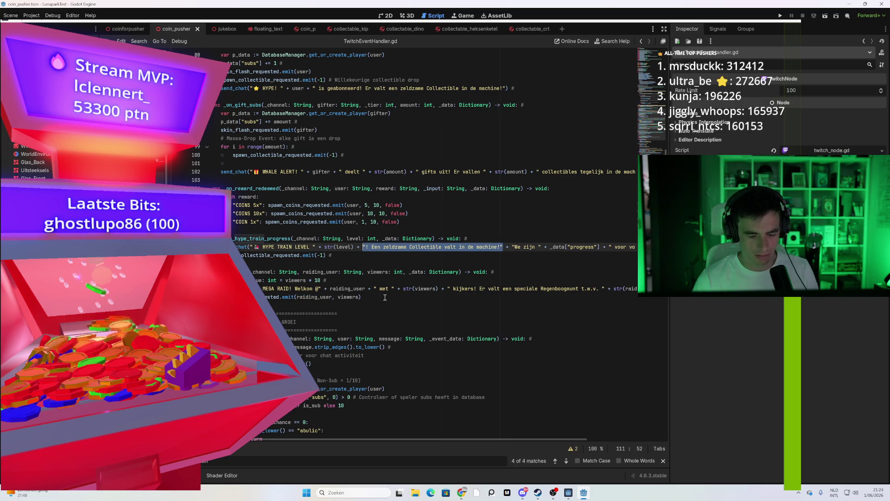
key(BackSpace)
key(BackSpace)
key(BackSpace)
key(BackSpace)
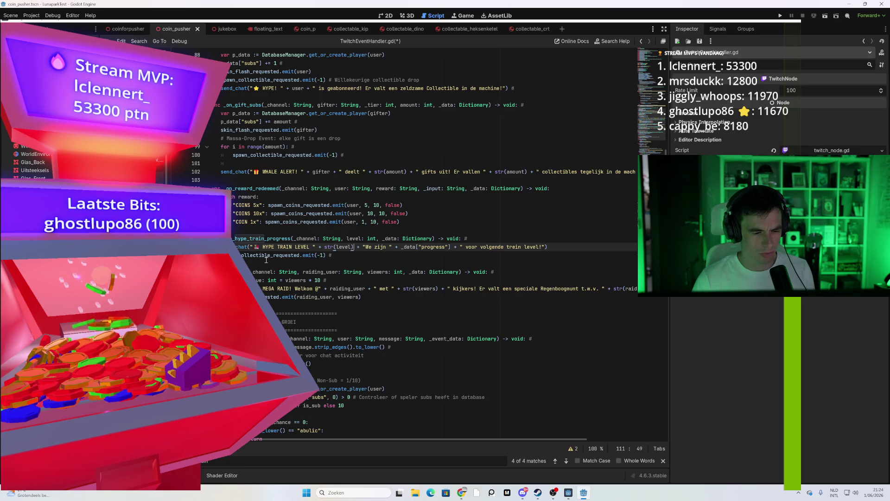
click(308, 255)
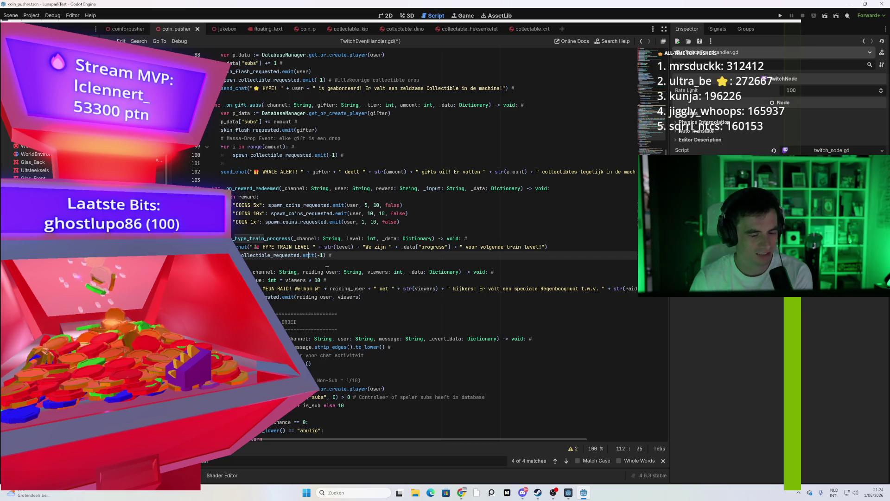
mouse_move(461, 493)
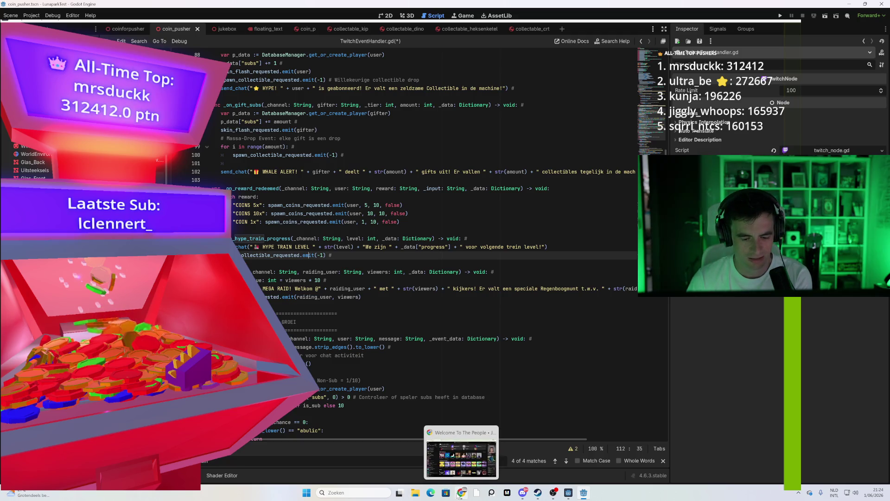
click(462, 456)
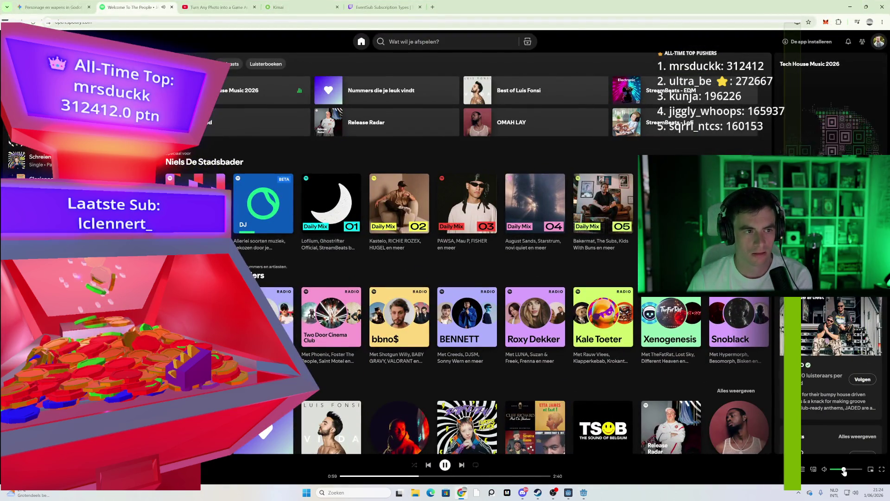
key(alt+Tab)
click(380, 271)
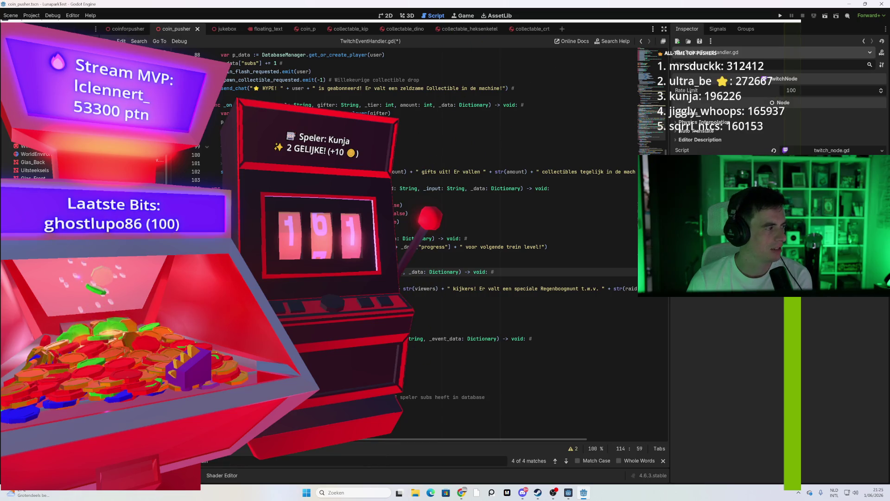
mouse_move(353, 269)
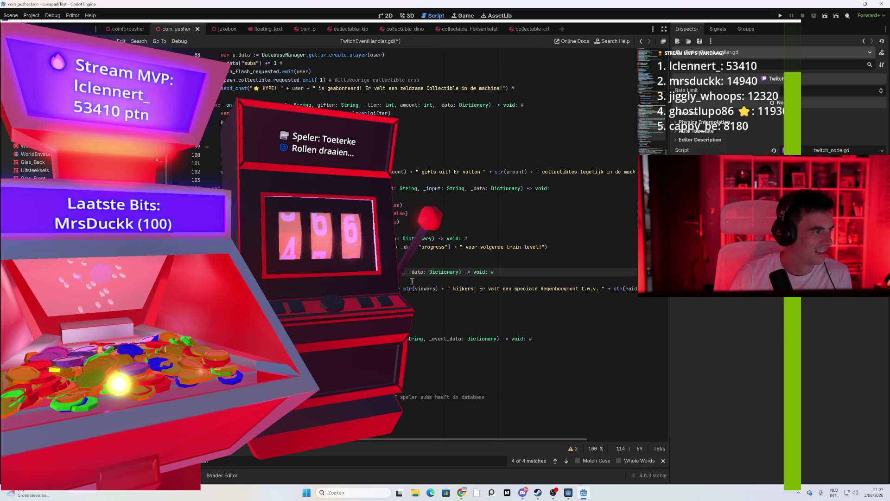
Open a new indented line below the hype_train_progress connection in _ready
scroll(439, 289, down, 2)
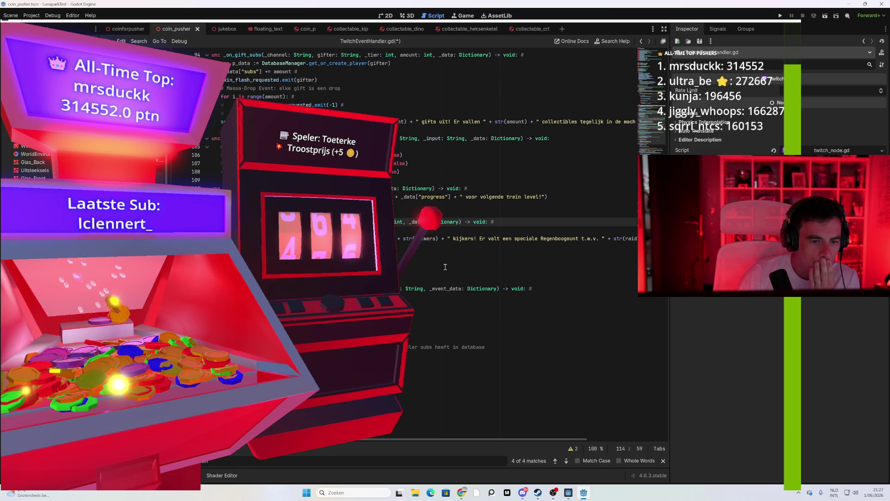
scroll(445, 267, up, 20)
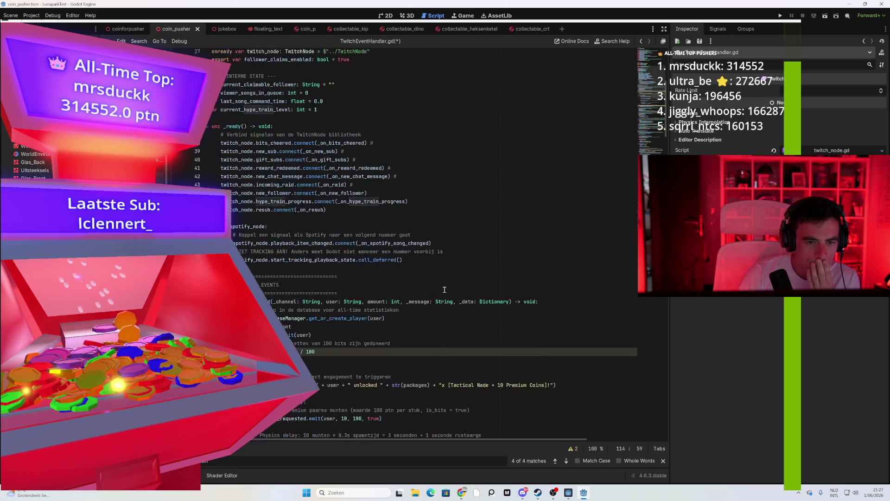
scroll(444, 290, up, 4)
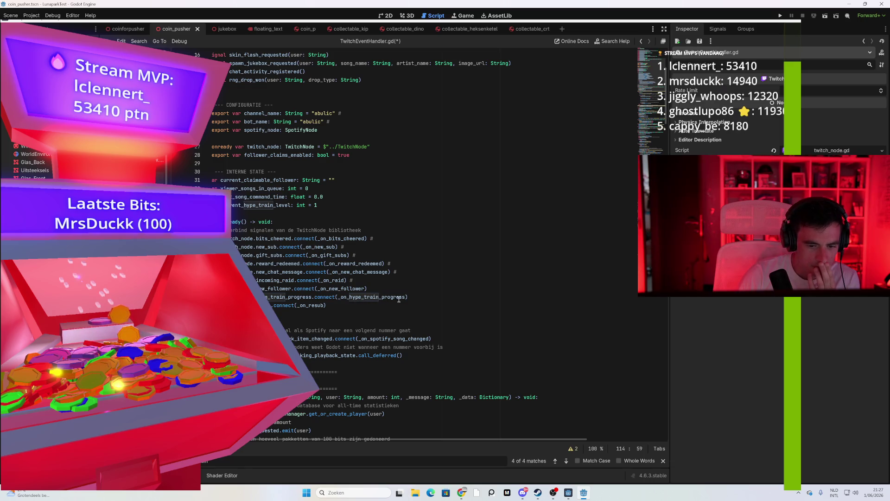
click(426, 297)
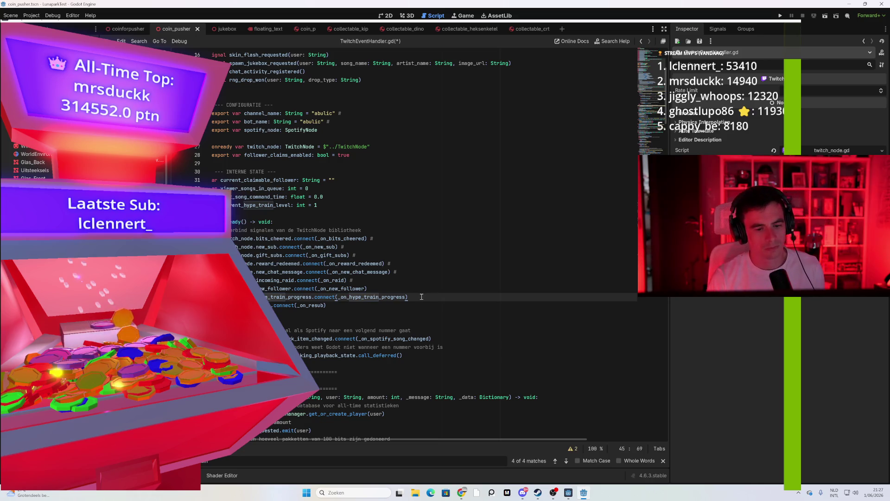
key(Return)
key(Tab)
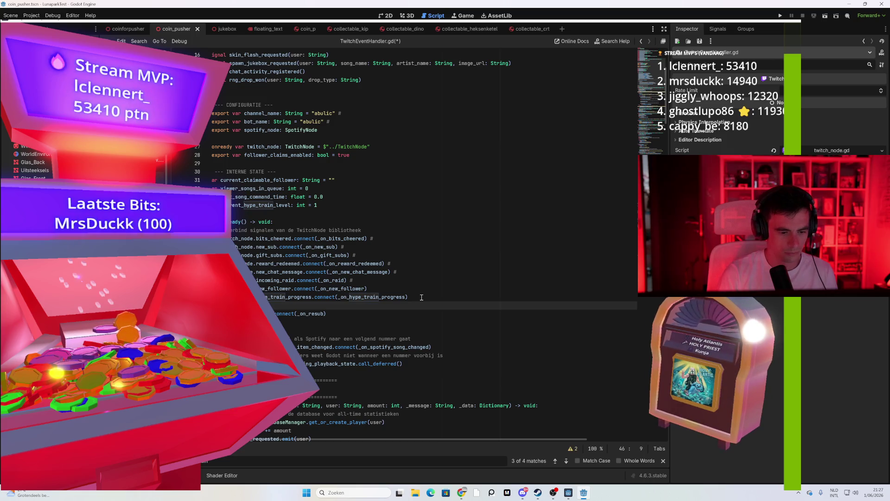
key(BackSpace)
key(Tab)
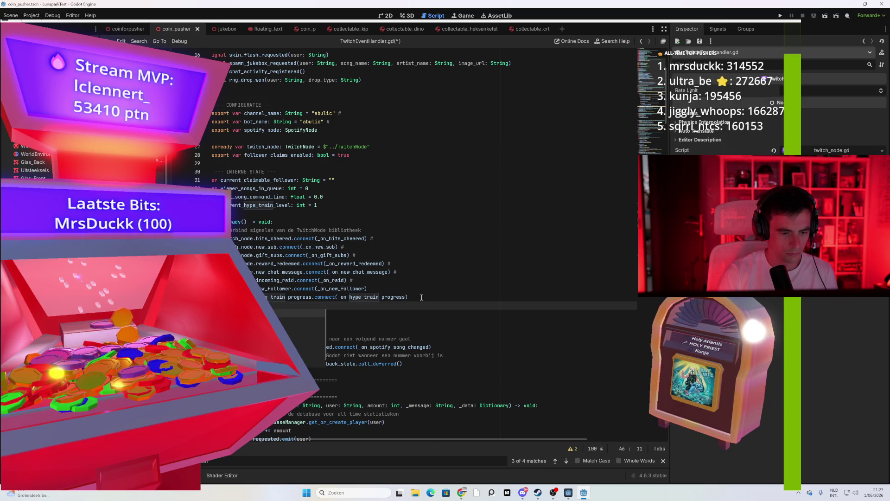
Write twitch_node.hype_train_started.connect(_on_hype_train_started) on that line using autocomplete
text(hype_train)
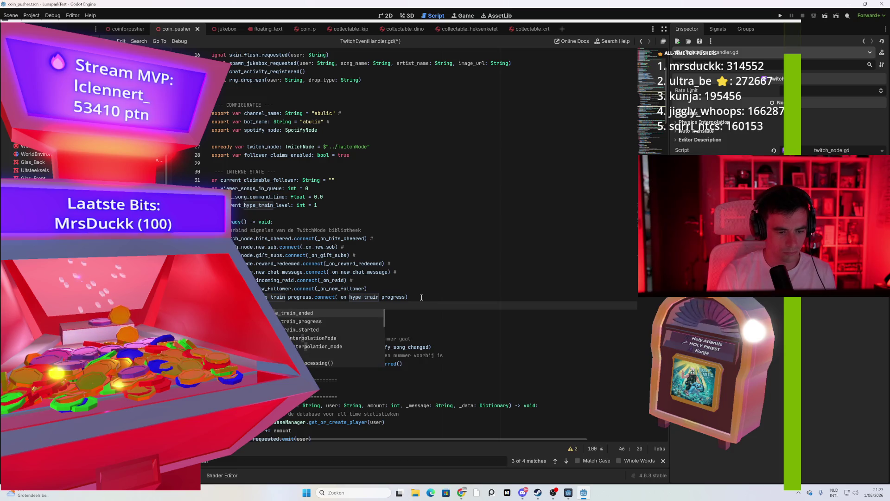
key(Down)
key(Down)
key(Return)
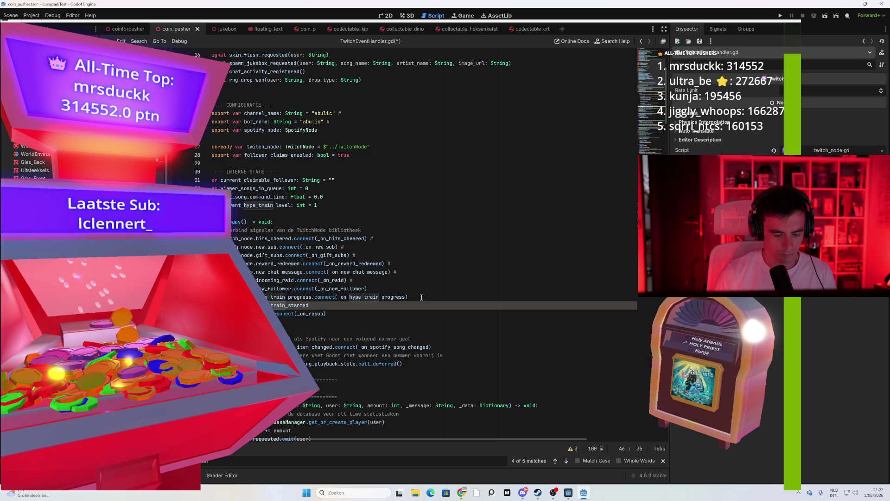
text(.connect(O)
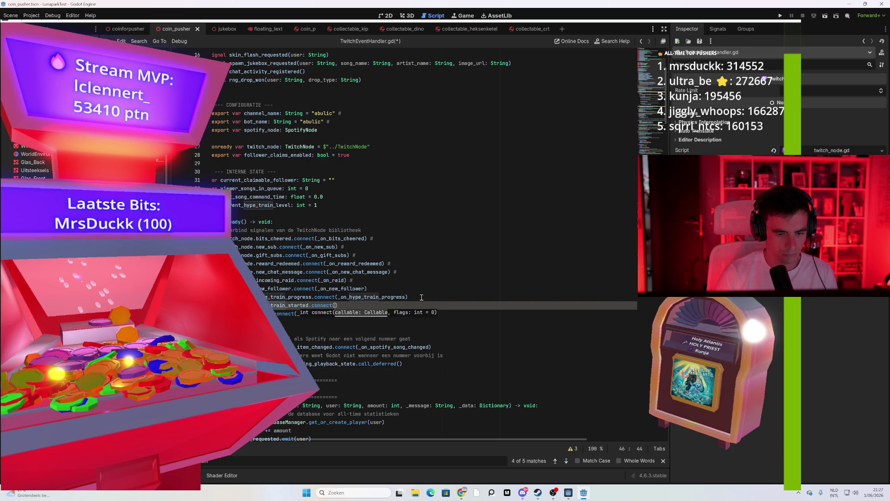
key(BackSpace)
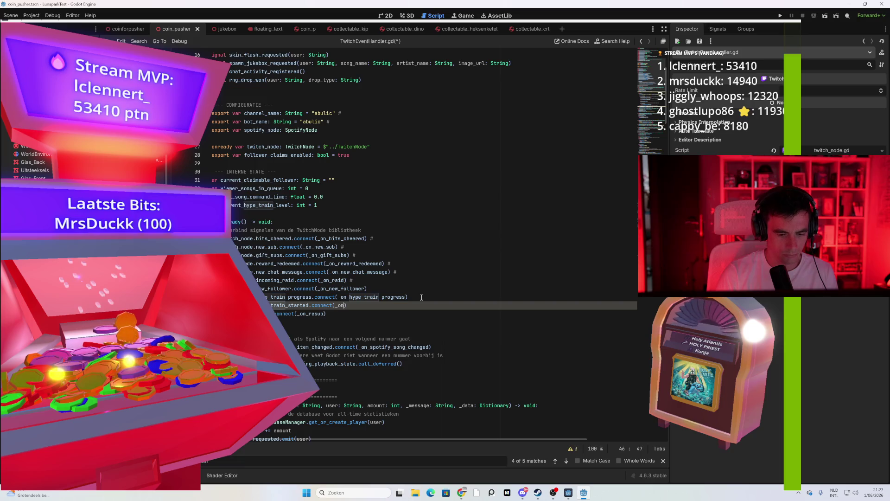
text(_hype)
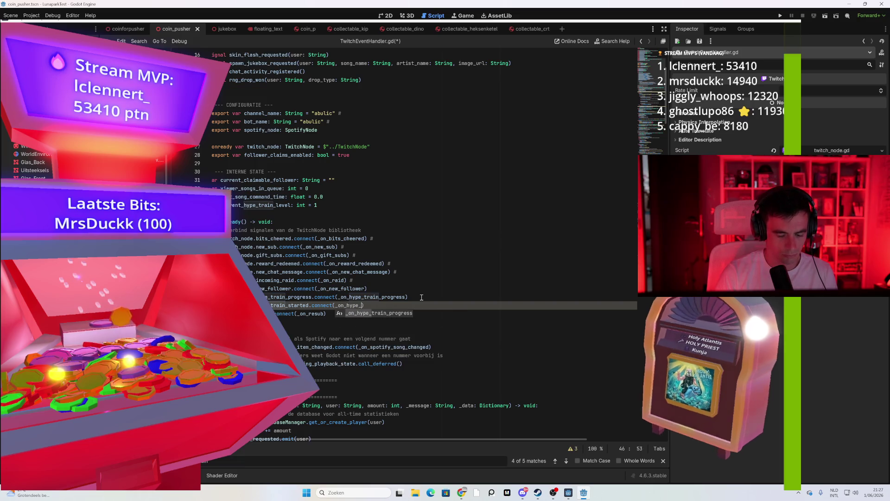
text(_train_starte)
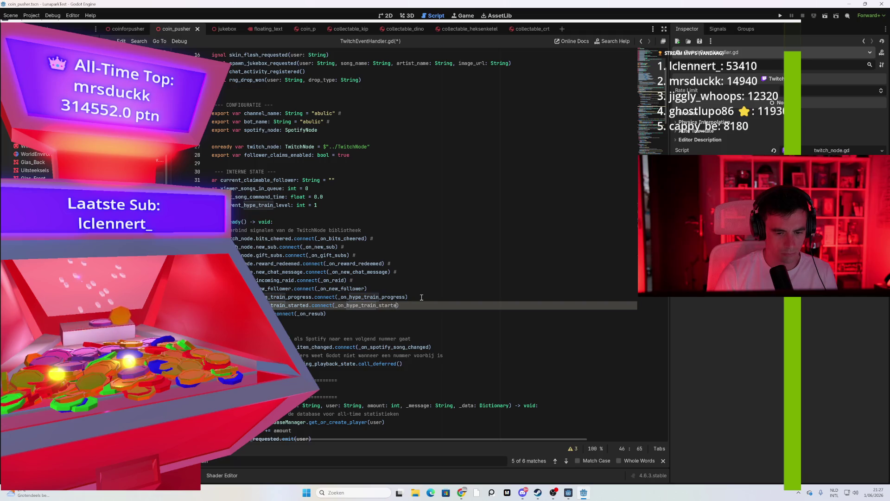
scroll(422, 297, down, 1)
click(417, 313)
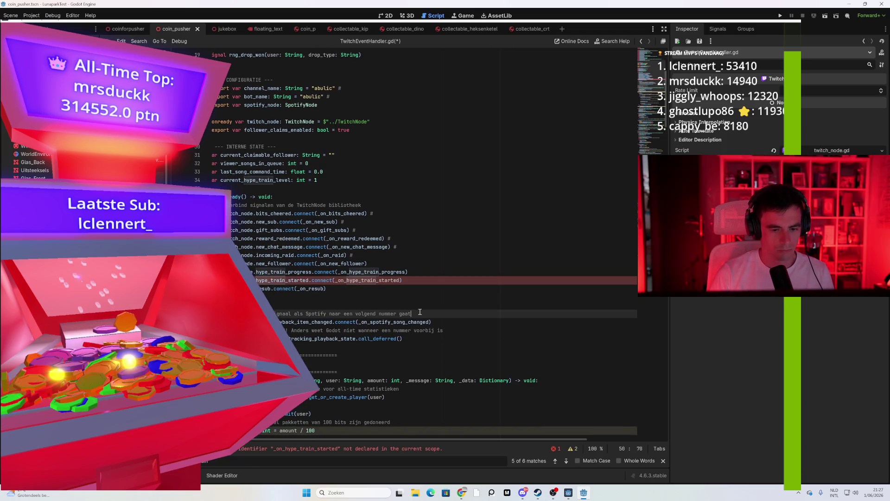
scroll(417, 313, down, 1)
mouse_move(667, 98)
mouse_down()
mouse_move(659, 332)
mouse_move(657, 238)
mouse_up()
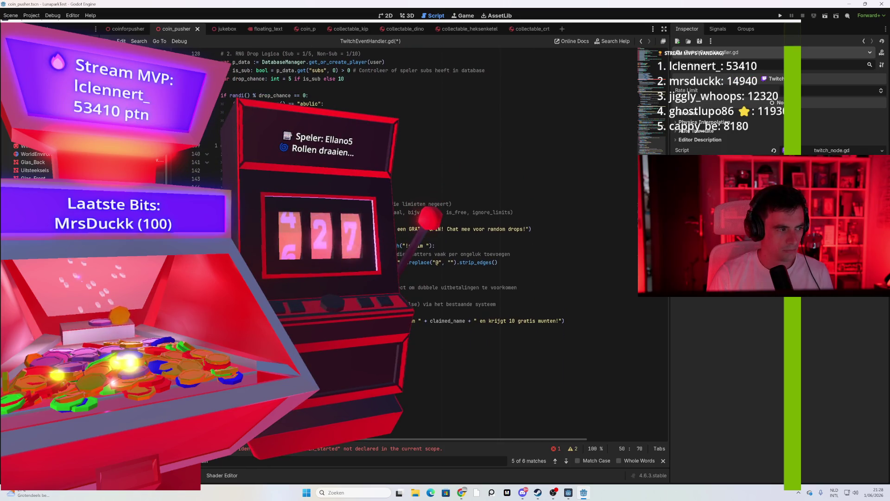
scroll(389, 186, down, 1)
scroll(389, 186, down, 7)
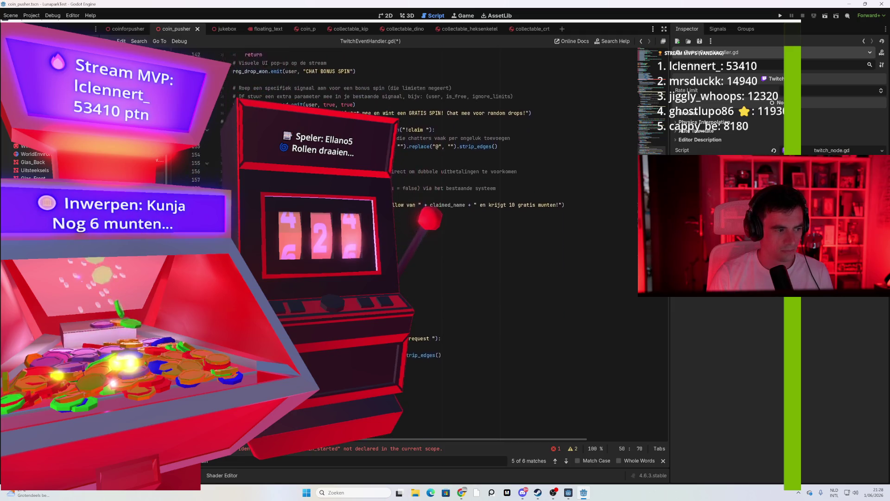
drag(664, 242, 662, 337)
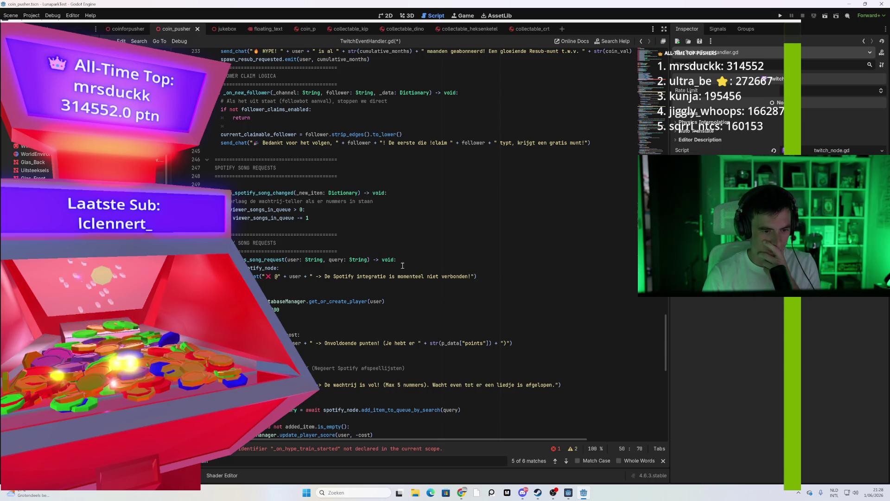
mouse_move(669, 318)
mouse_down()
mouse_move(667, 382)
mouse_move(666, 162)
mouse_up()
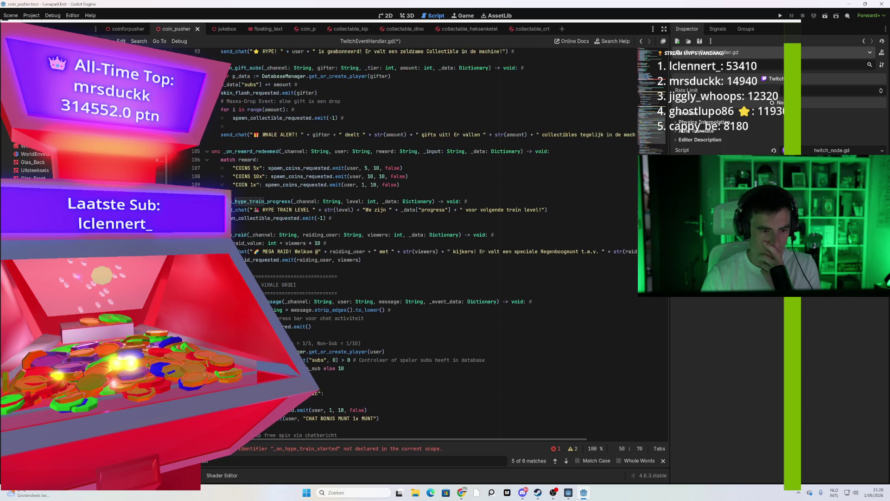
click(381, 221)
Start func _on_hype_train_started() after the progress handler, then switch to spotify_node.gd
key(Return)
key(Return)
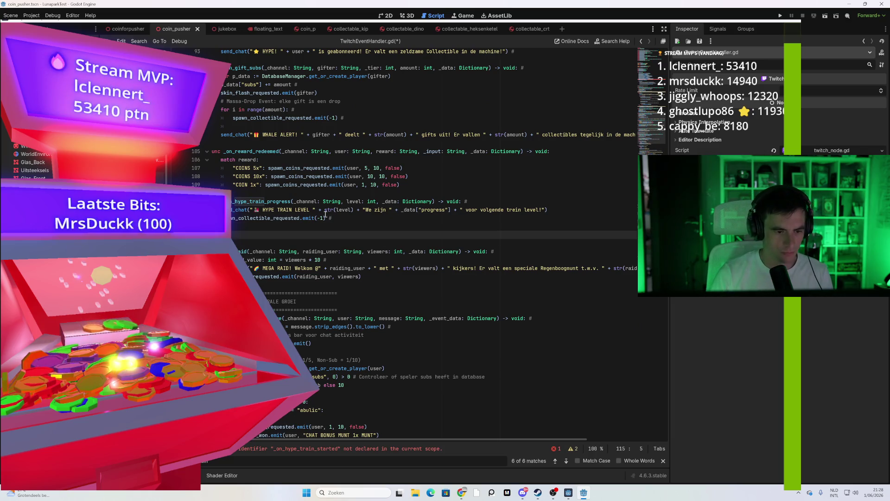
key(BackSpace)
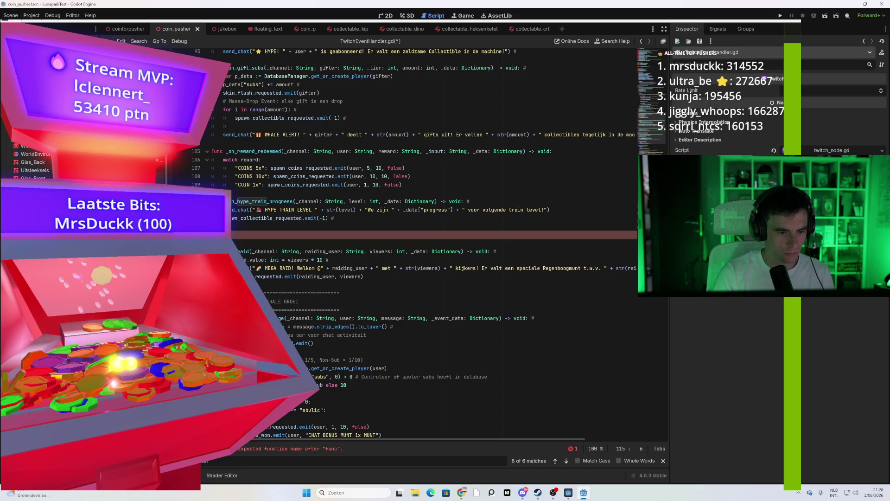
text(n_hype_train_sta)
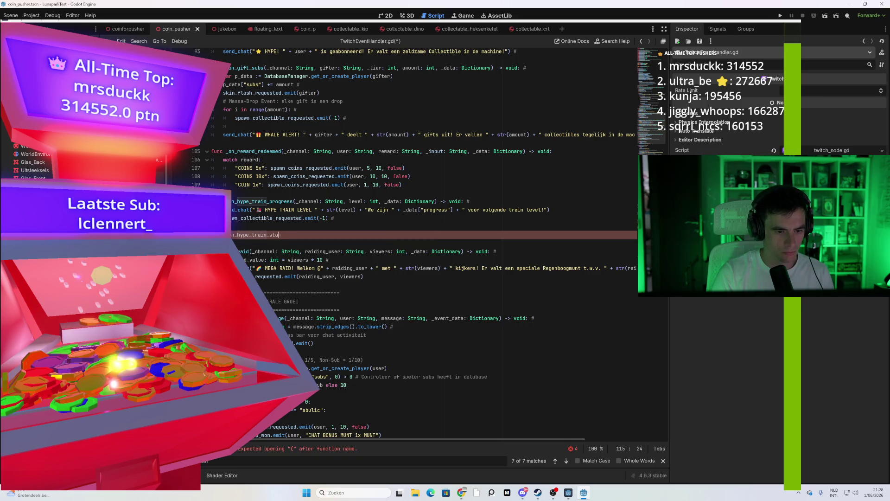
text(()
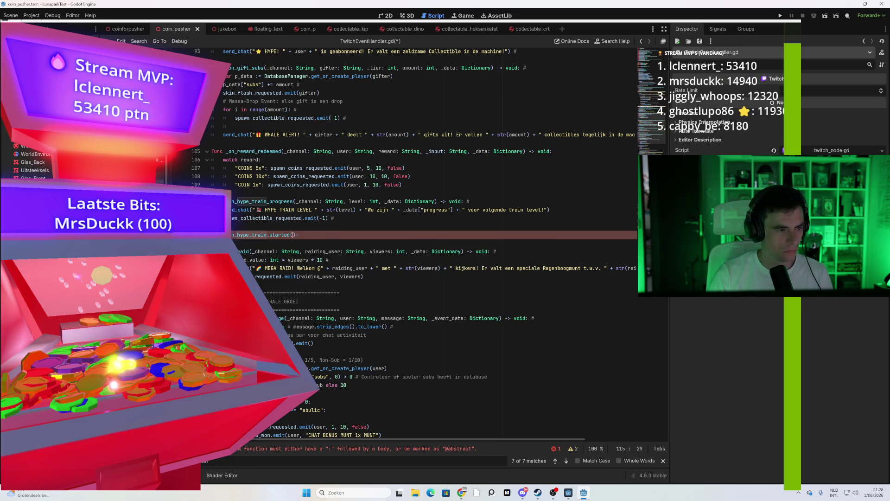
key(alt+Left)
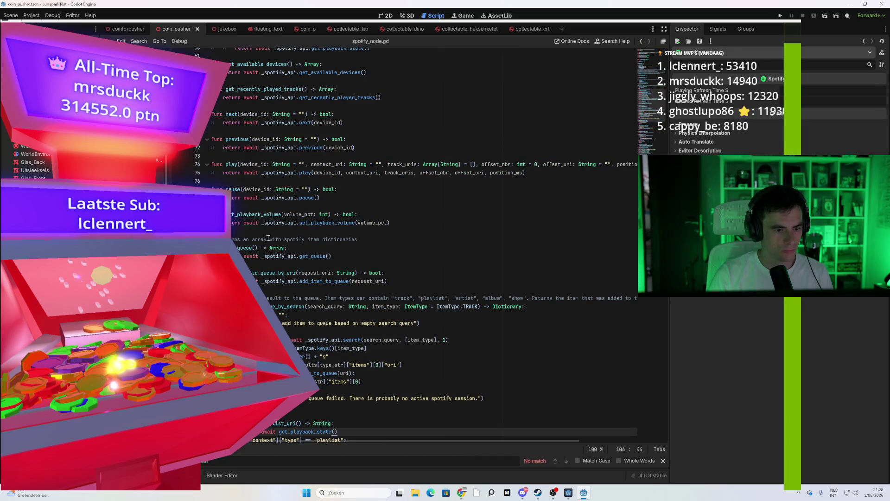
Search spotify_node.gd for 'on_s', then move on to twitch_node.gd
scroll(297, 310, down, 4)
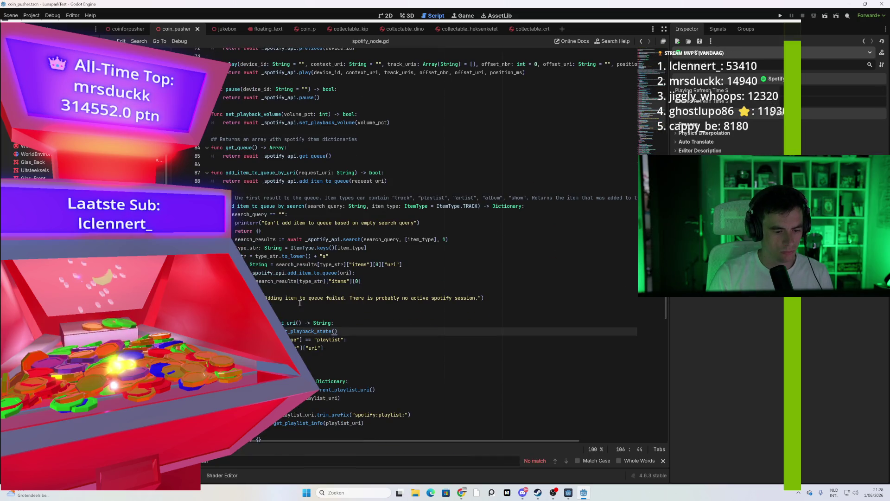
click(320, 247)
key(ctrl+f)
text(on)
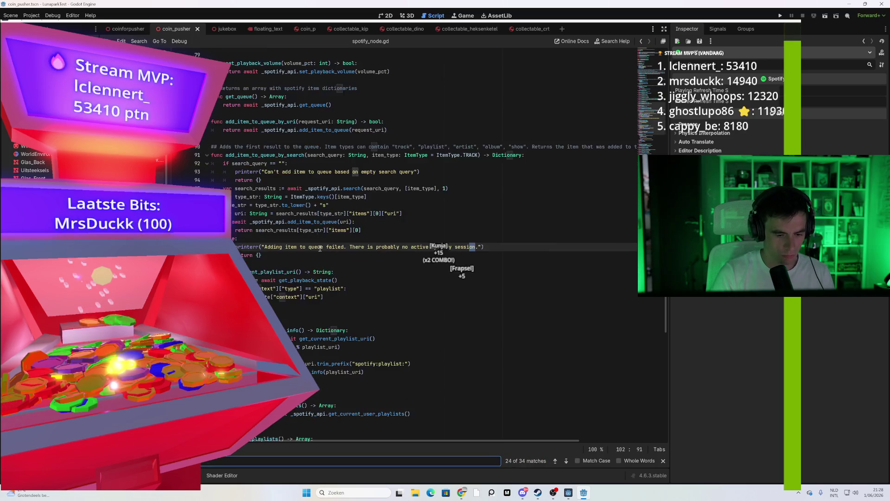
text(_s)
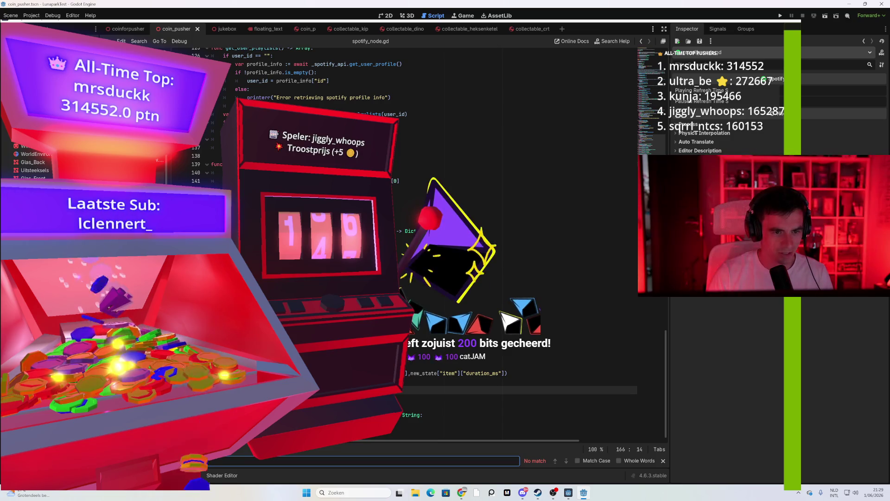
click(212, 156)
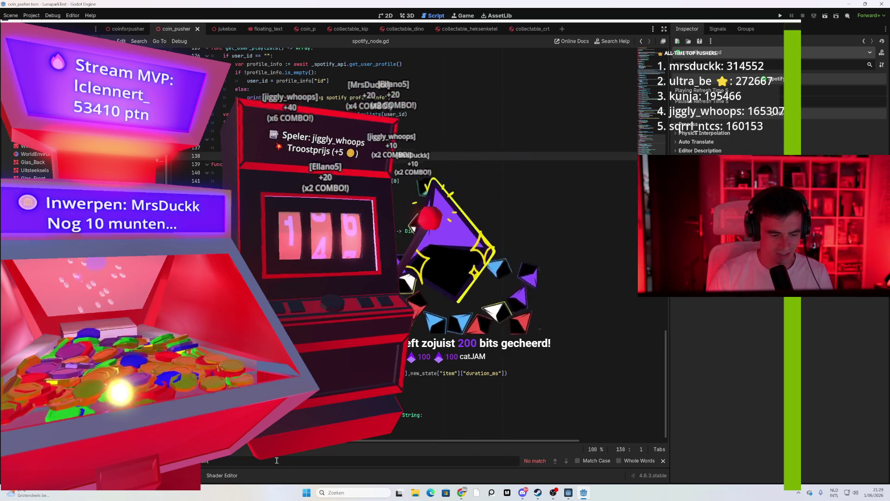
scroll(371, 232, up, 3)
click(302, 246)
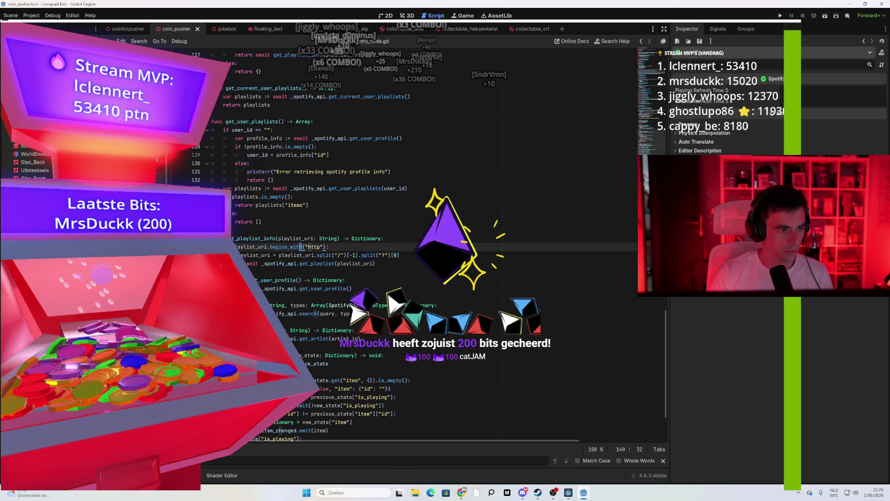
key(alt+Left)
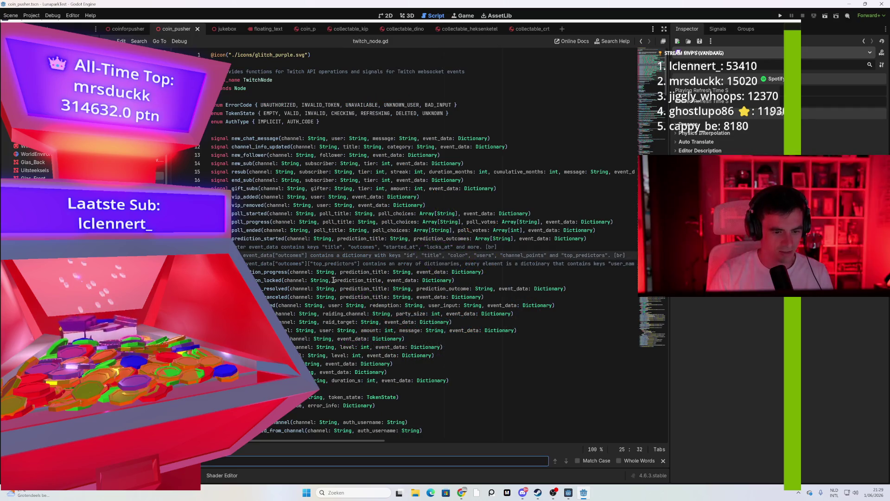
Copy the hype_train_started signal's (channel: String, event_data: Dictionary) parameters into _on_hype_train_started
key(Return)
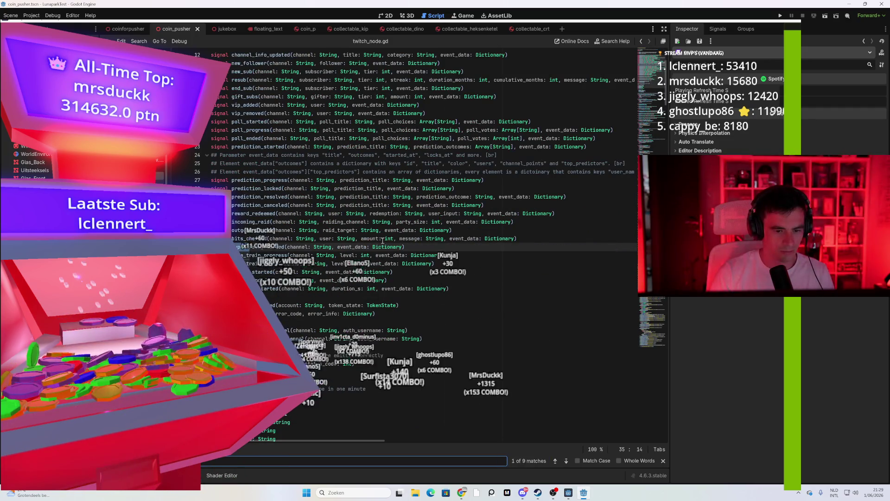
drag(403, 246, 287, 247)
key(ctrl+c)
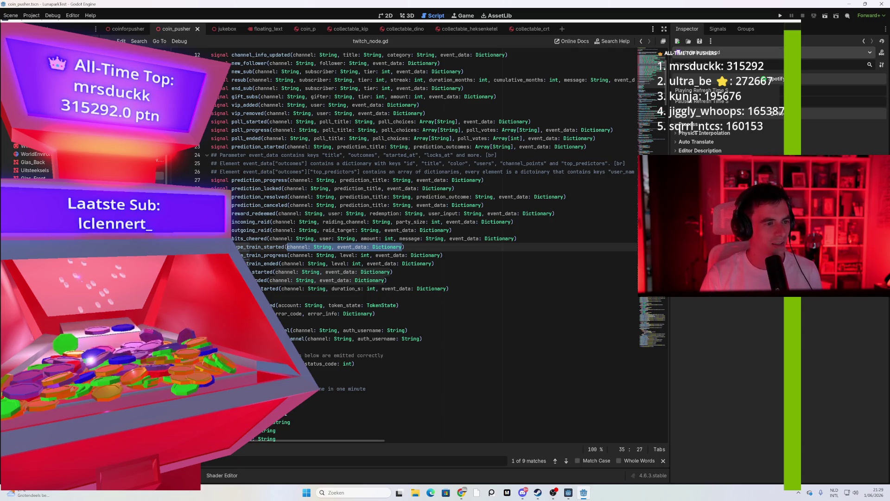
key(alt+Left)
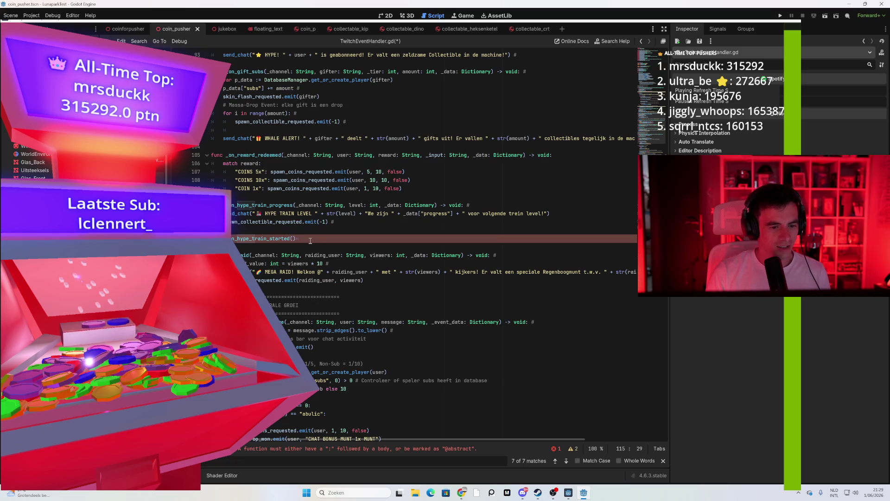
key(ctrl+v)
Start an indented body line under the _on_hype_train_started declaration
click(446, 245)
click(449, 237)
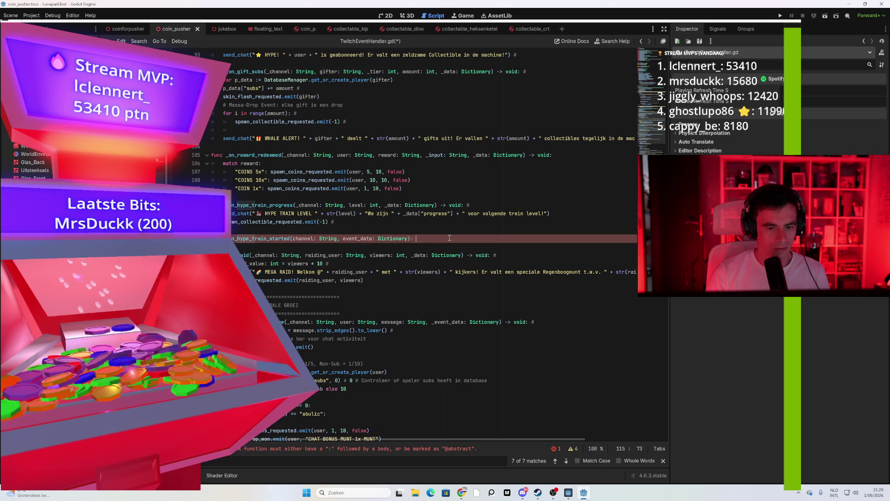
text(:)
key(Return)
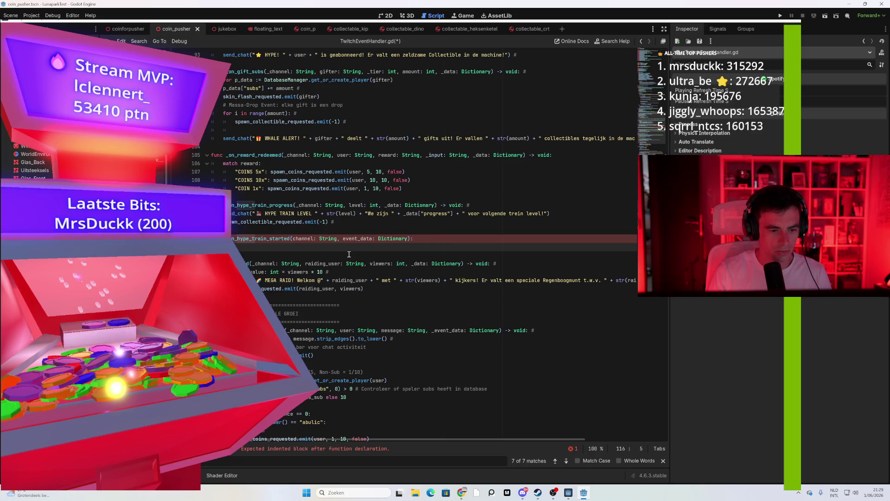
drag(223, 213, 542, 217)
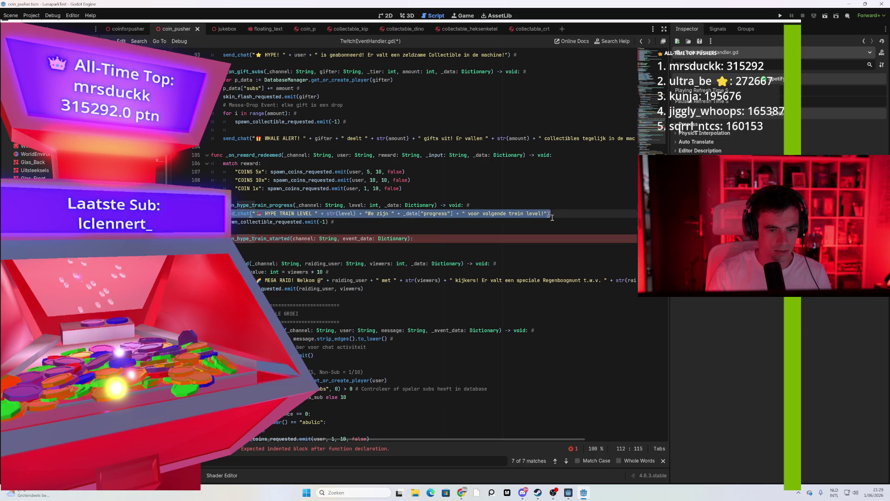
click(265, 250)
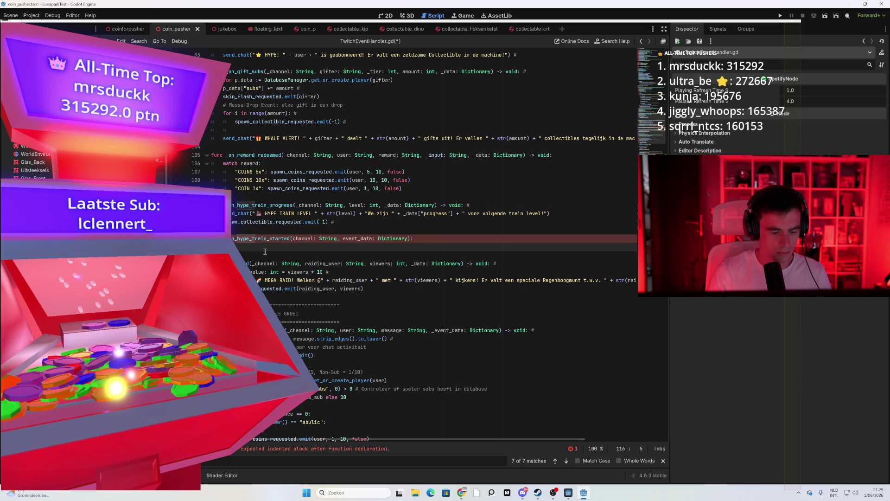
Add a send_chat call containing the train emoji and HYPE TRAIN from line 112, plus BEGINT!!
text(send_chat)
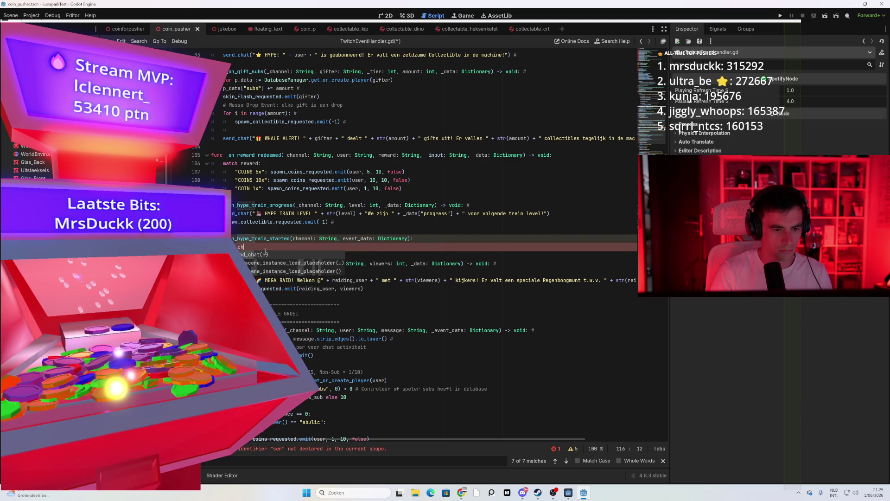
key(Return)
text("")
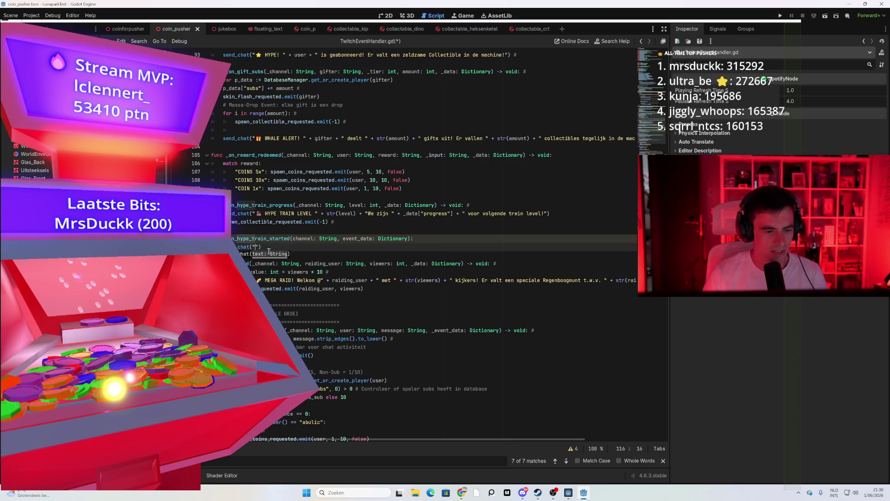
key(Return)
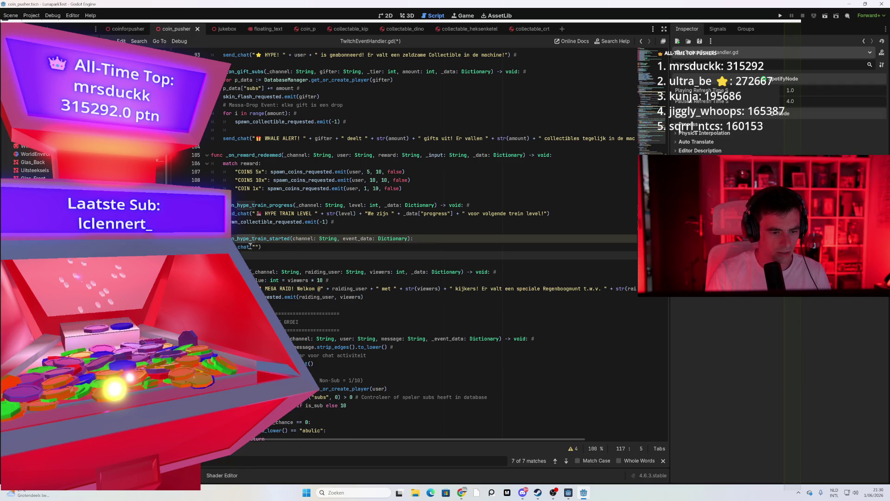
click(254, 246)
click(255, 246)
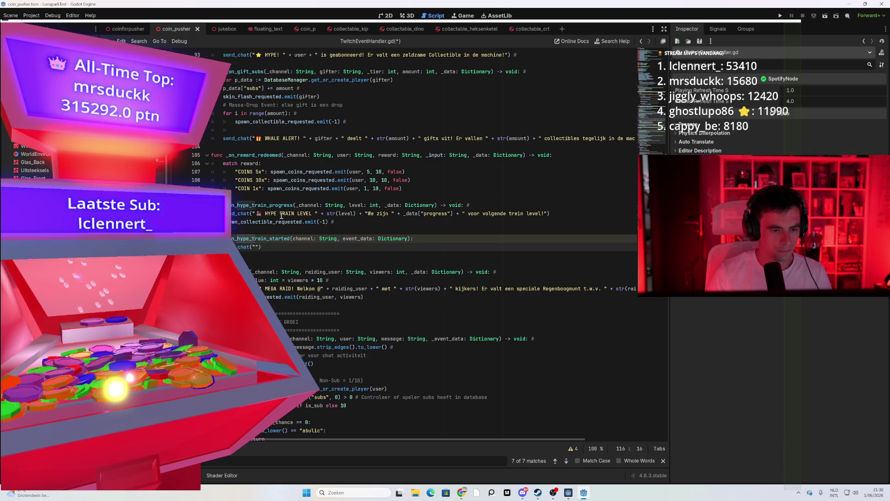
drag(295, 214, 256, 215)
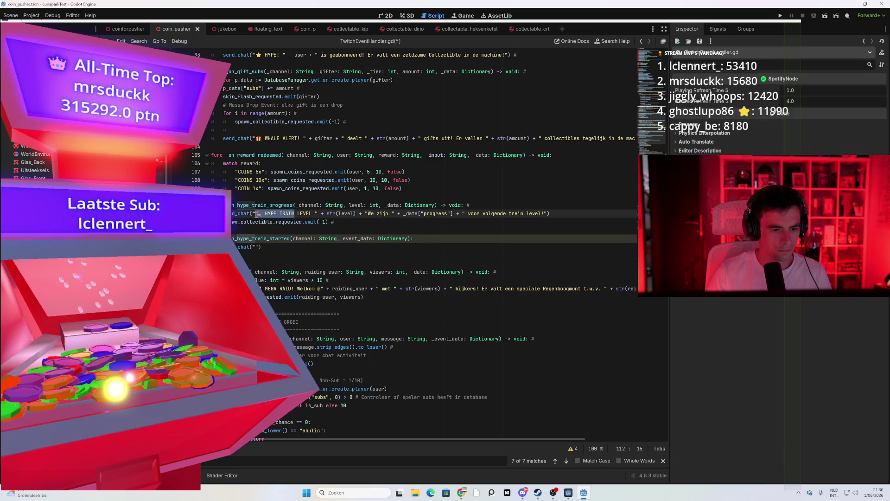
click(256, 246)
text(BEGINT!!1)
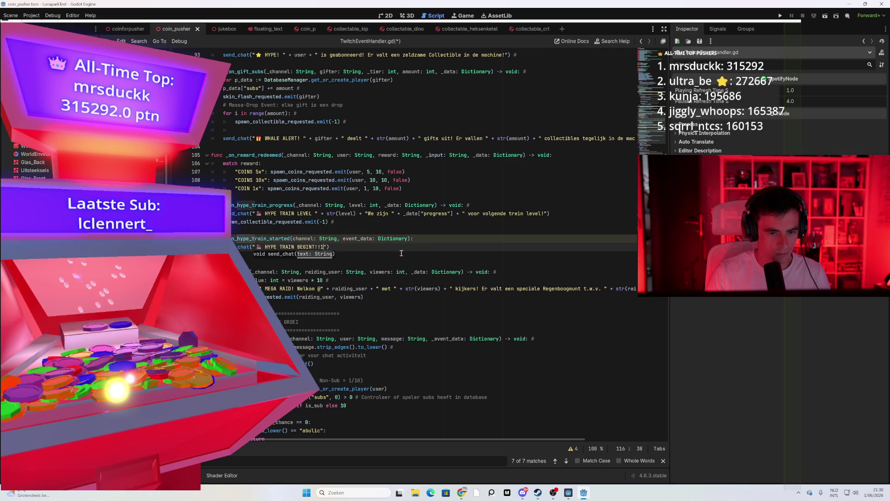
Append ELK LEVEL DROPPED EEN COLLECTIBLE to the message and delete stray characters after BEGINT!!
key(Down)
click(327, 246)
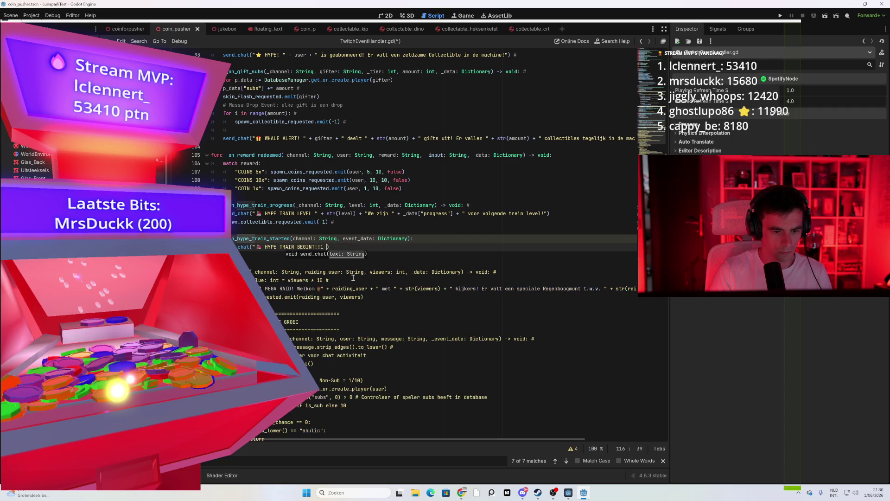
key(BackSpace)
text(+)
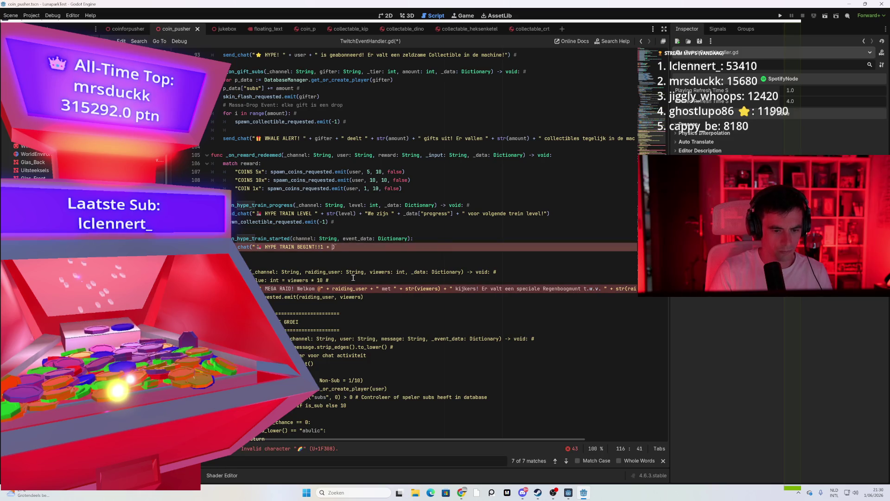
key(BackSpace)
key(BackSpace)
key(BackSpace)
text(ELK)
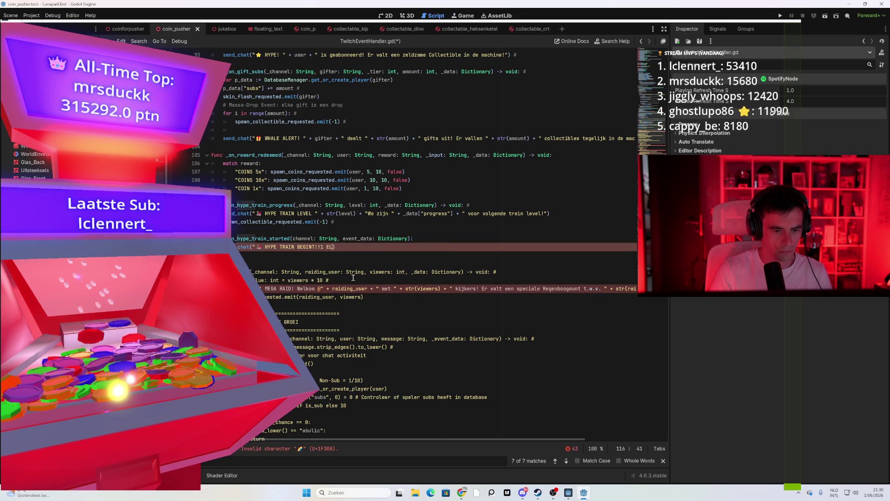
text(LEVEL DROPPED)
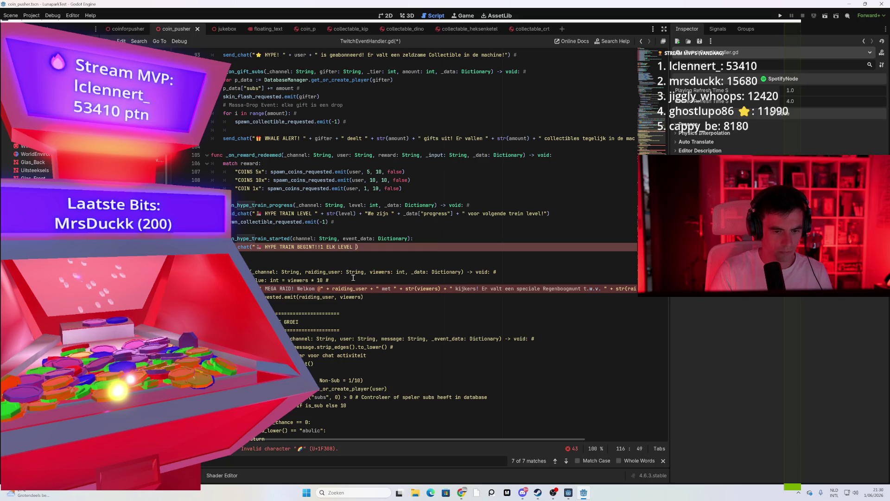
text( EEN COLLECTIBLE )
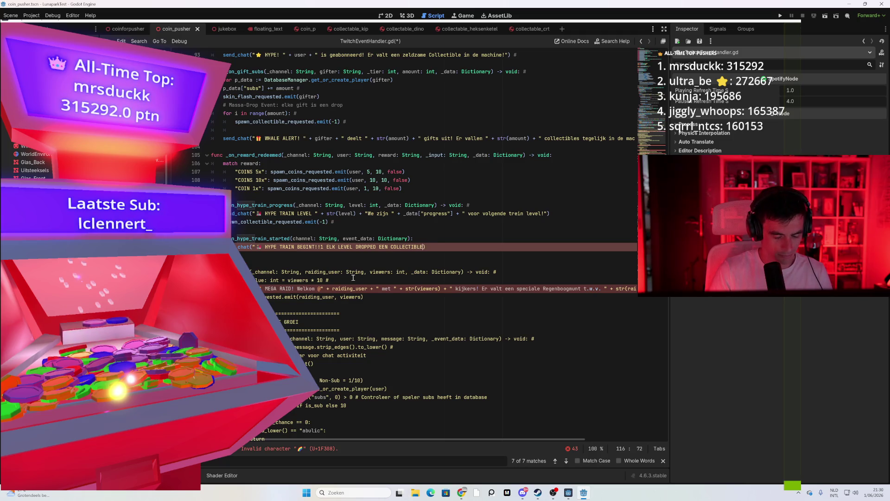
text(")
click(343, 262)
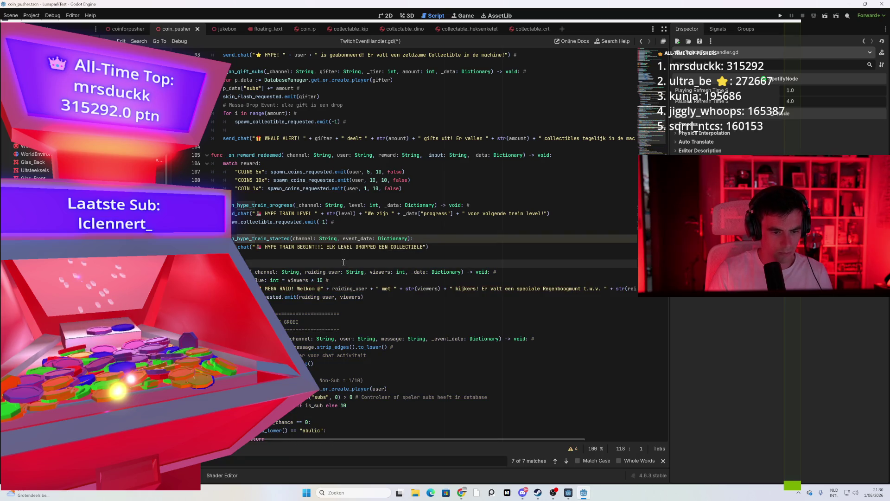
click(322, 246)
key(BackSpace)
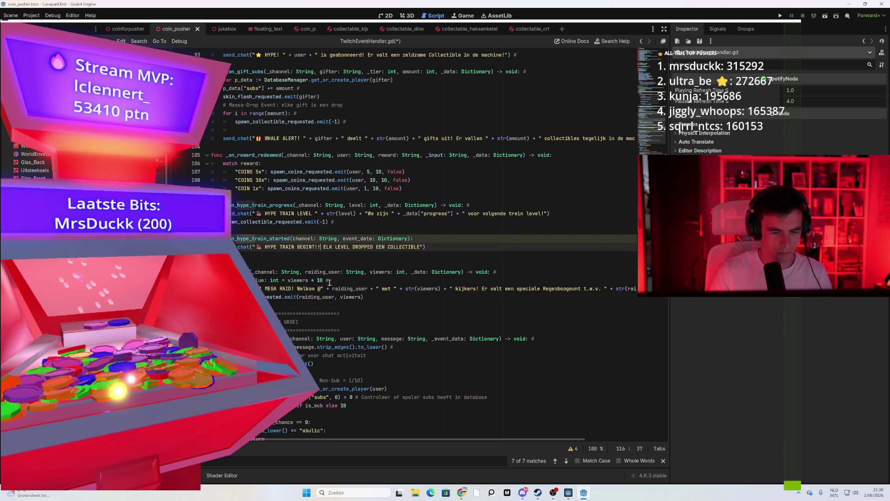
key(BackSpace)
click(484, 248)
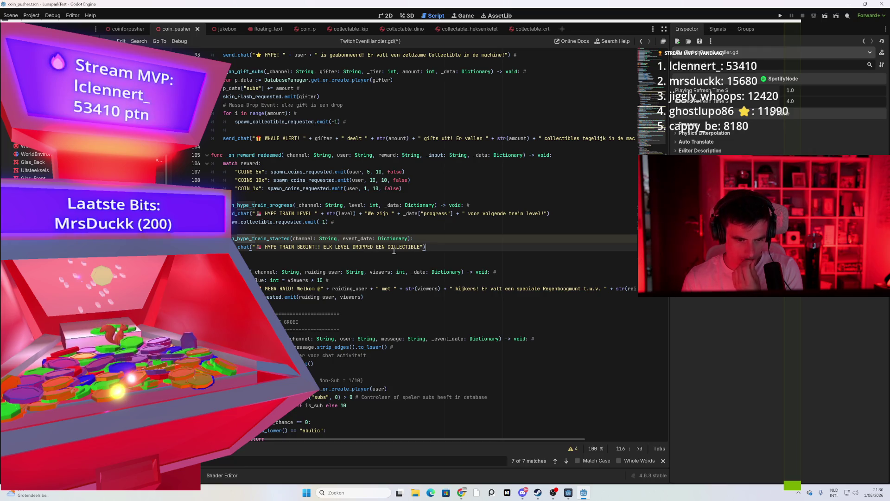
Try '+ ELKE COIN REDEEM +1' after COLLECTIBLE, then delete that clause
click(423, 248)
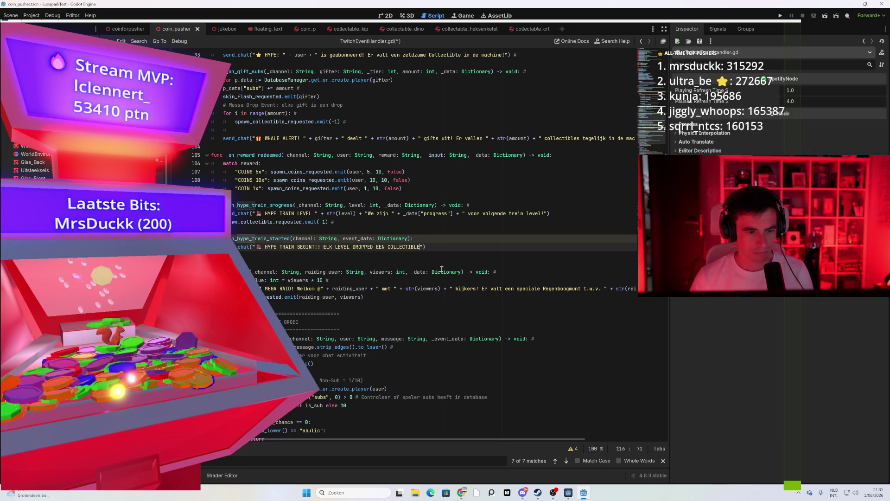
text(+)
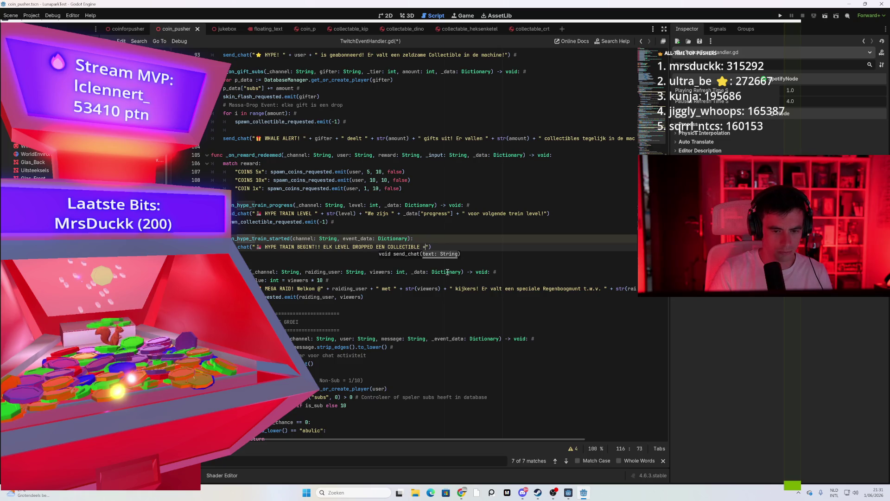
text( ELKE)
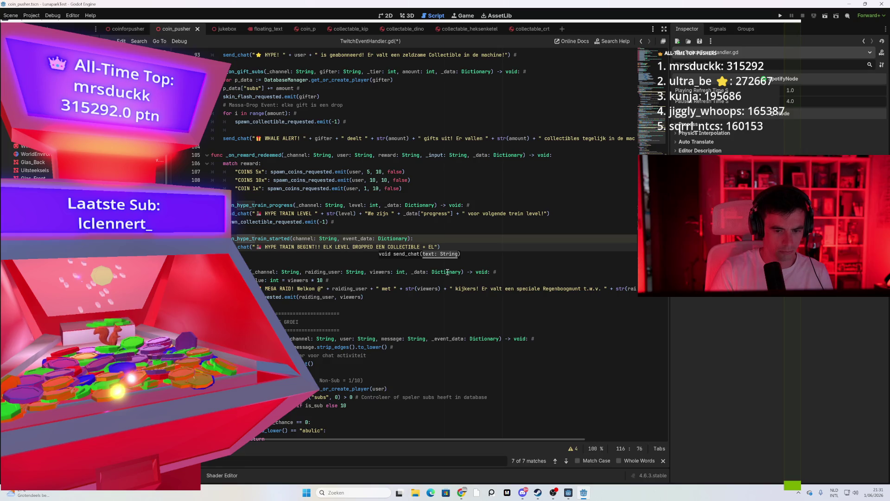
text( C)
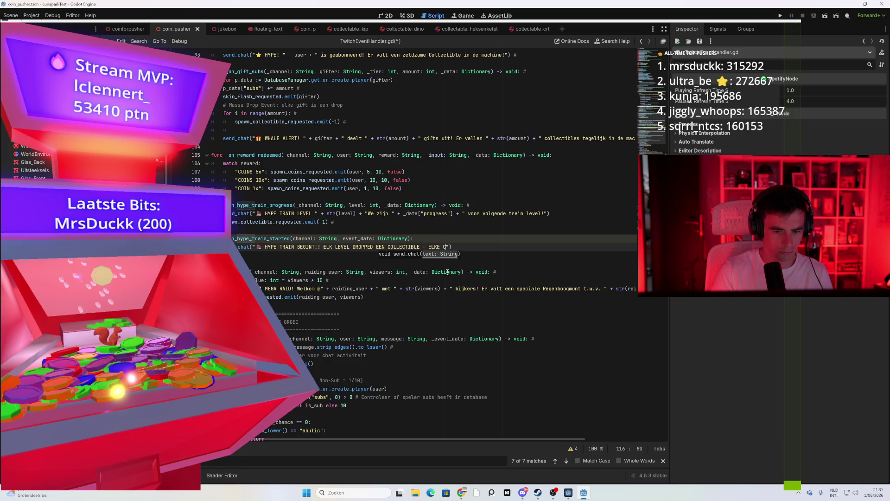
text(OIN REDEEM )
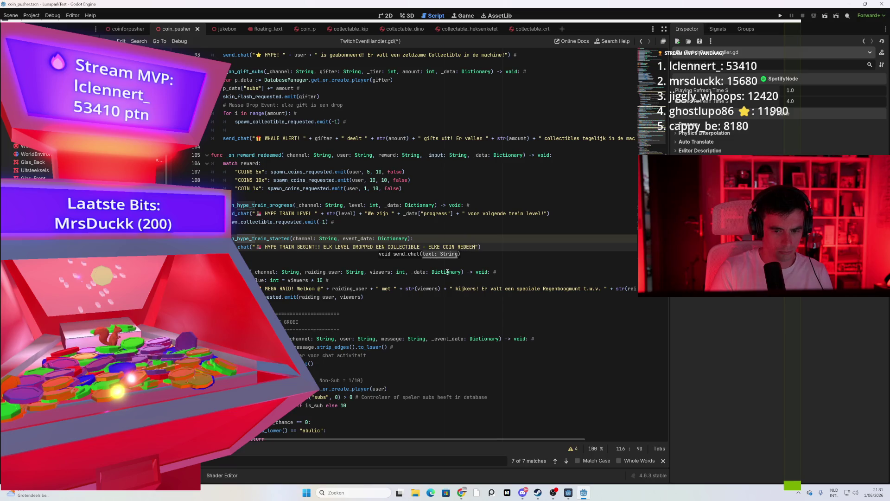
text(=)
key(BackSpace)
key(BackSpace)
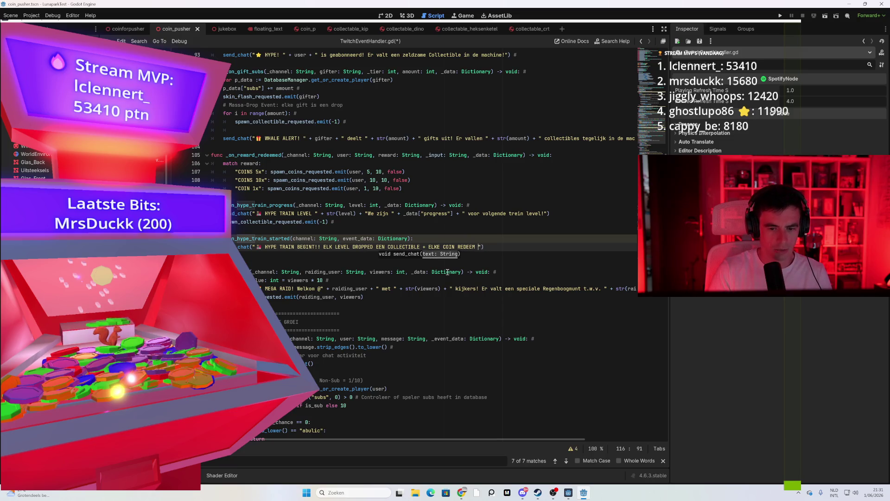
text(+1)
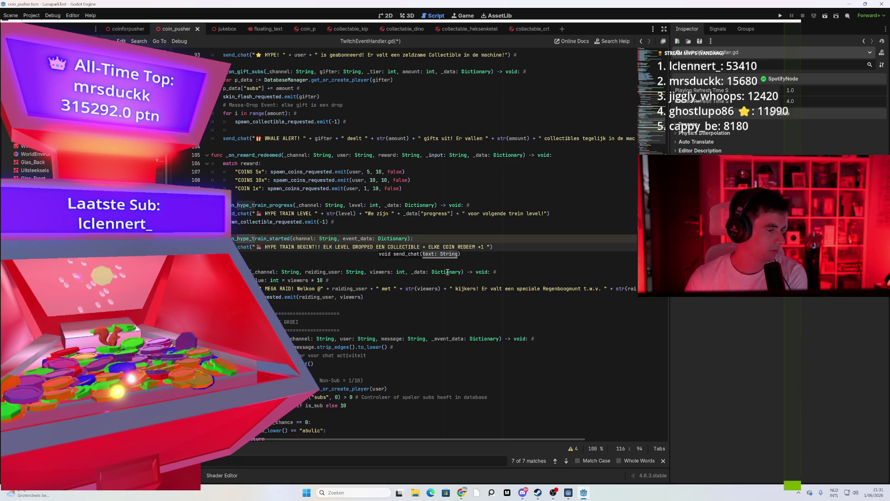
mouse_move(485, 247)
mouse_down()
mouse_move(425, 245)
mouse_move(487, 254)
mouse_up()
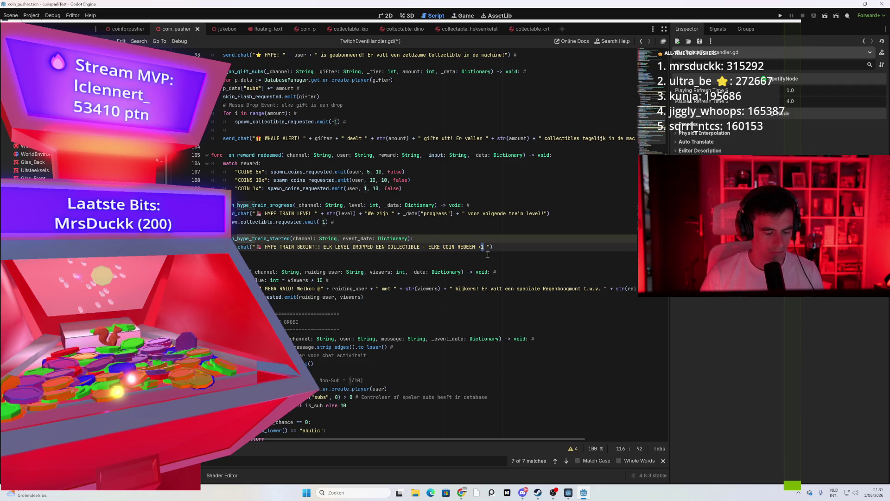
key(BackSpace)
key(BackSpace)
key(BackSpace)
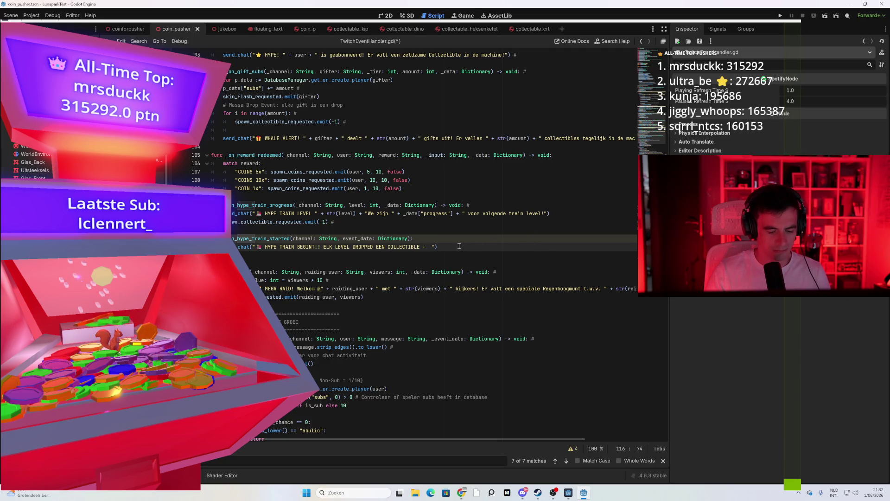
Type ELK LEVEL X + 1 COIN after COLLECTIBLE +, then select and delete it
text(HYPE)
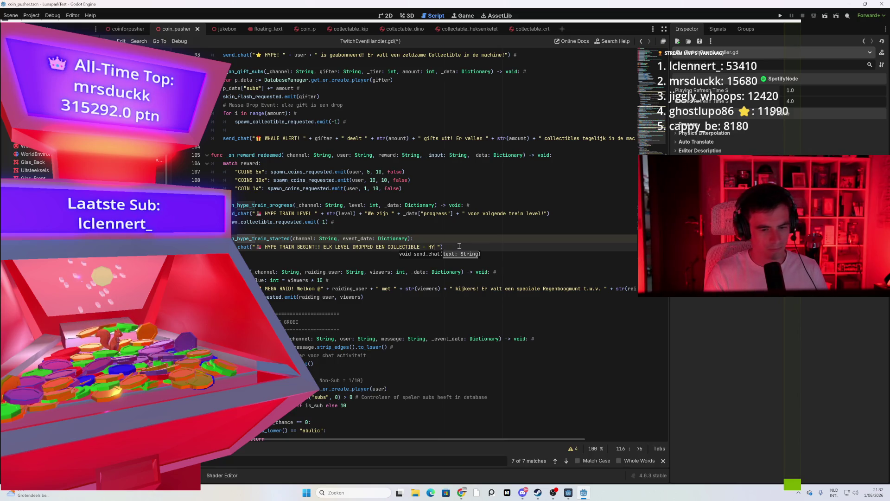
text(ELK LEVEL X +)
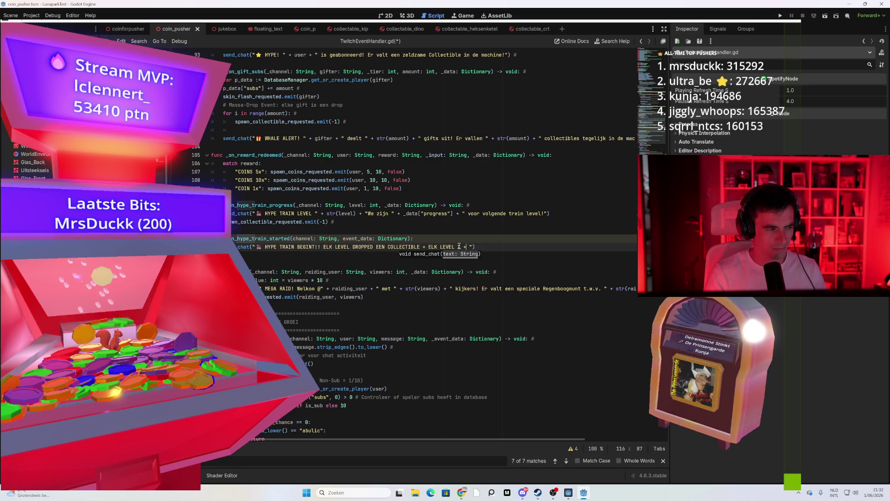
text(  1 c)
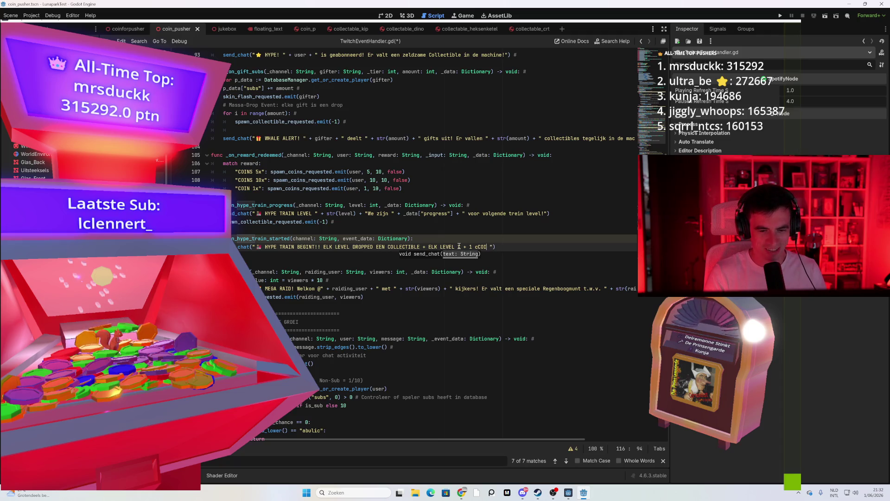
text(OIN)
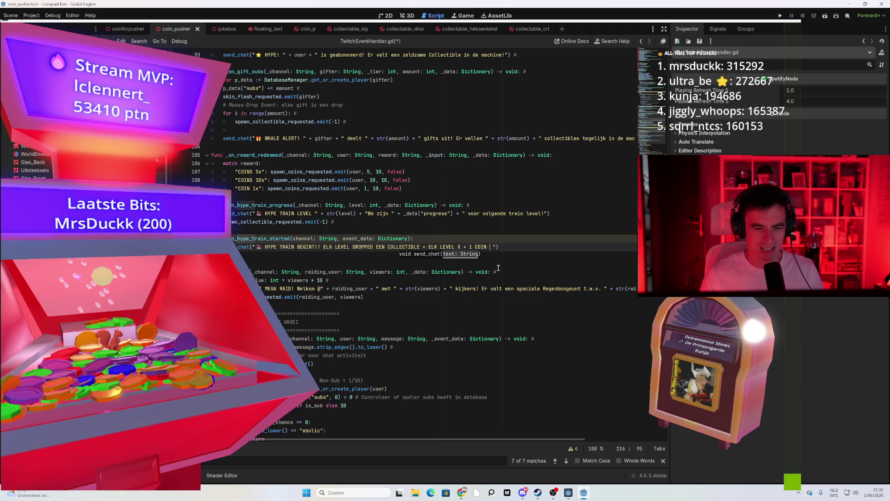
click(512, 251)
click(512, 246)
drag(490, 246, 428, 247)
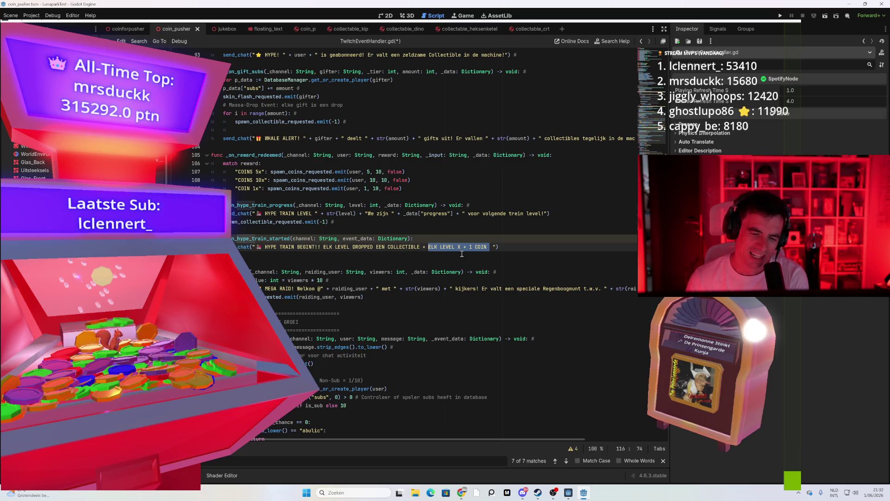
drag(489, 247, 457, 248)
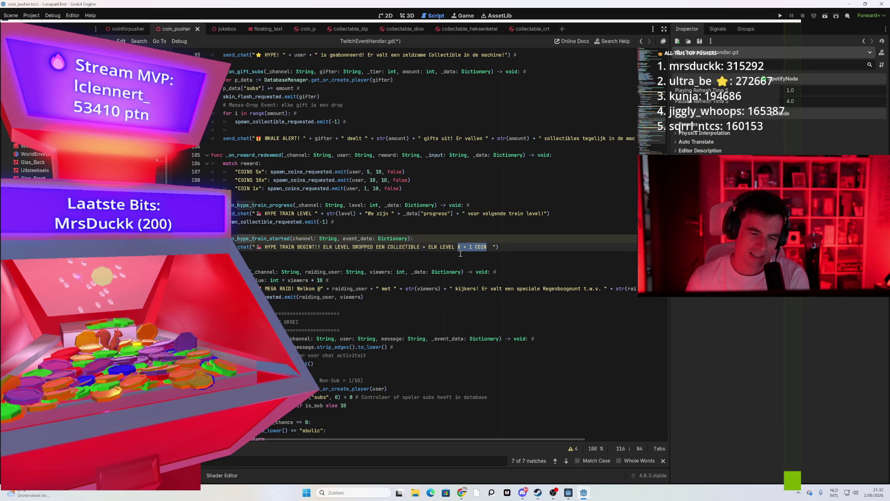
click(474, 246)
drag(487, 249, 428, 250)
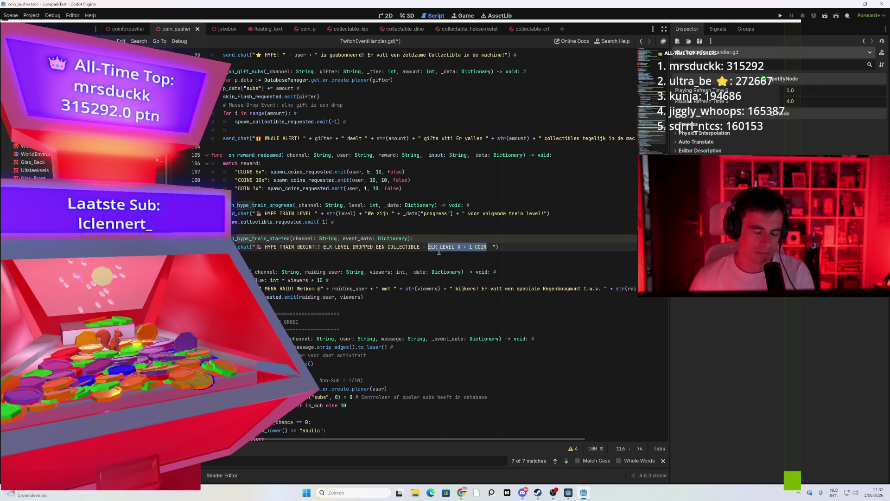
key(BackSpace)
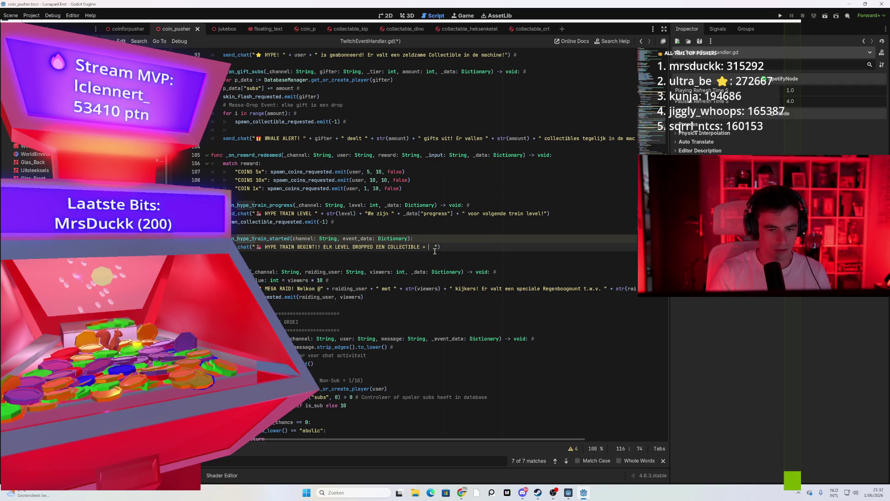
Add 'COIN REDEEMS EXTRA MUNTEN' after COLLECTIBLE + in the announcement, tidying spaces
text(LVL)
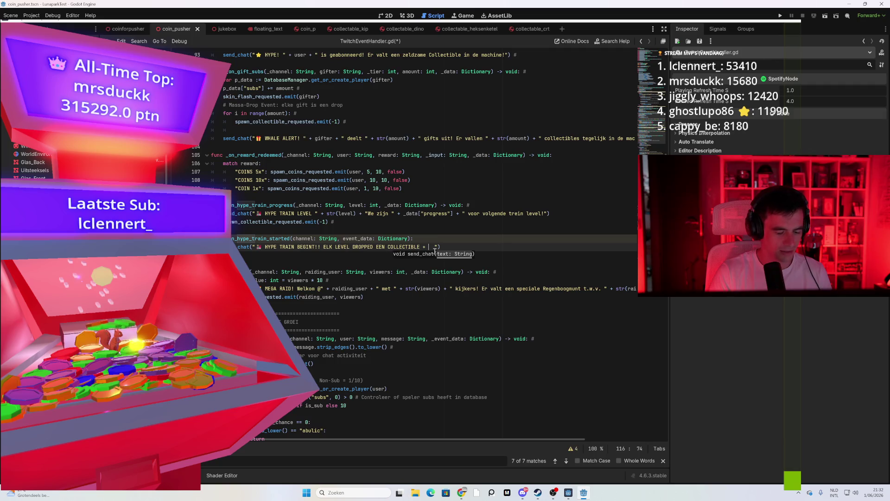
text(X)
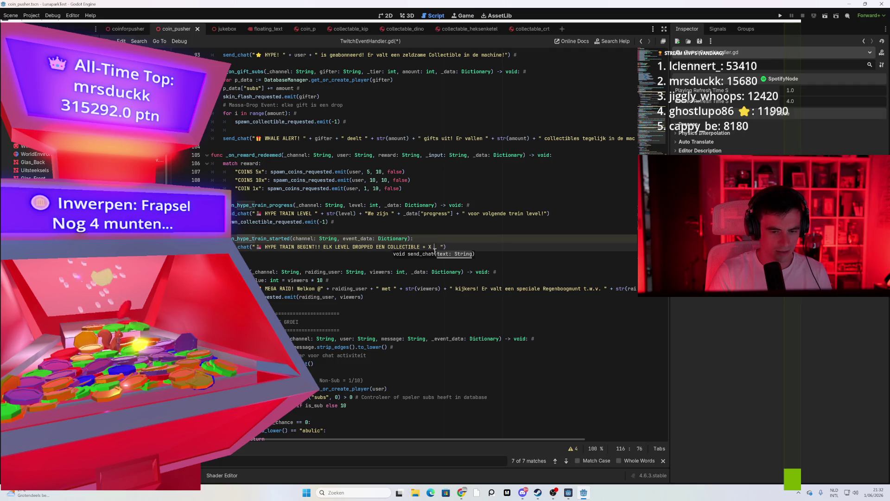
key(BackSpace)
key(BackSpace)
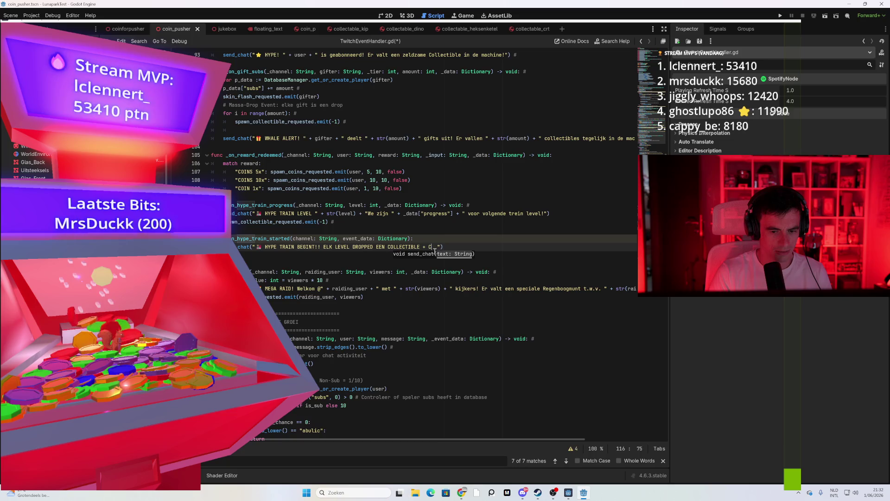
text(COIN DROP)
text( +)
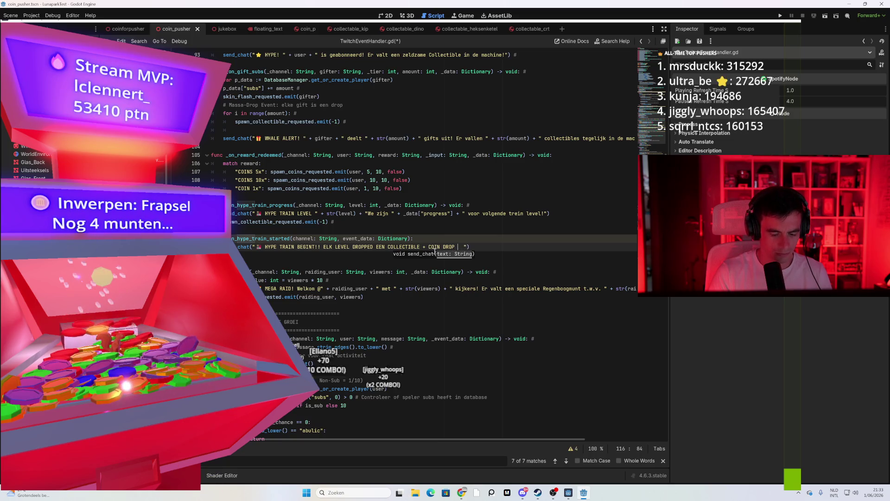
key(BackSpace)
key(BackSpace)
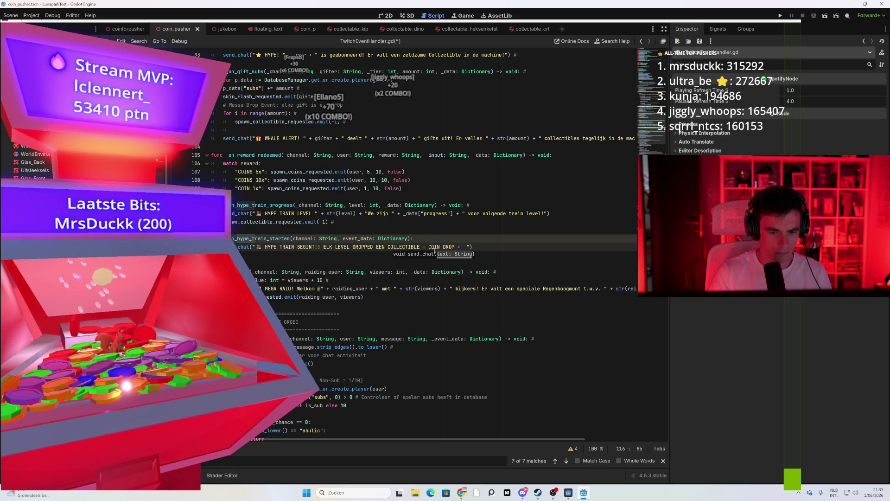
key(ctrl+BackSpace)
key(ctrl+BackSpace)
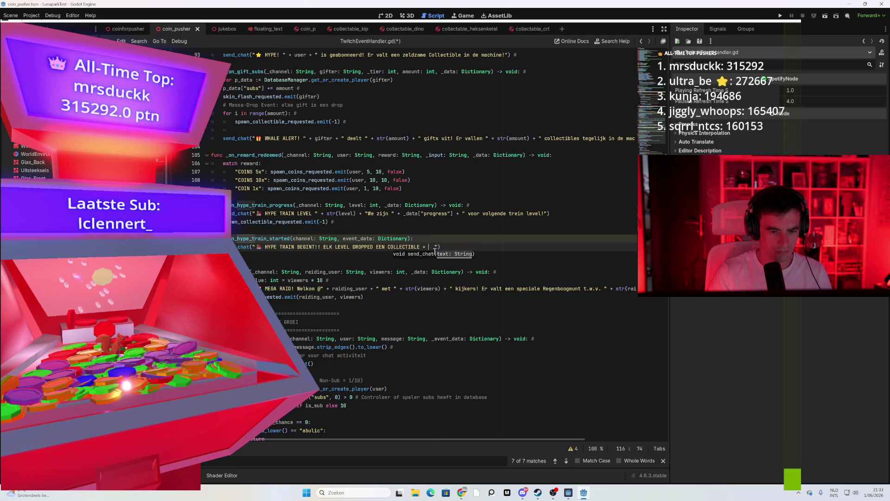
text(EXT)
key(BackSpace)
key(BackSpace)
text(OIN REDEEMS )
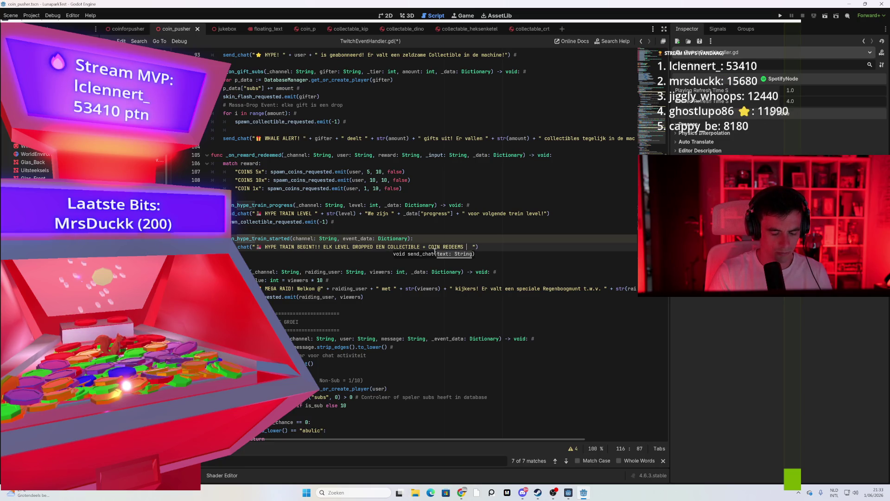
text(EXTRA )
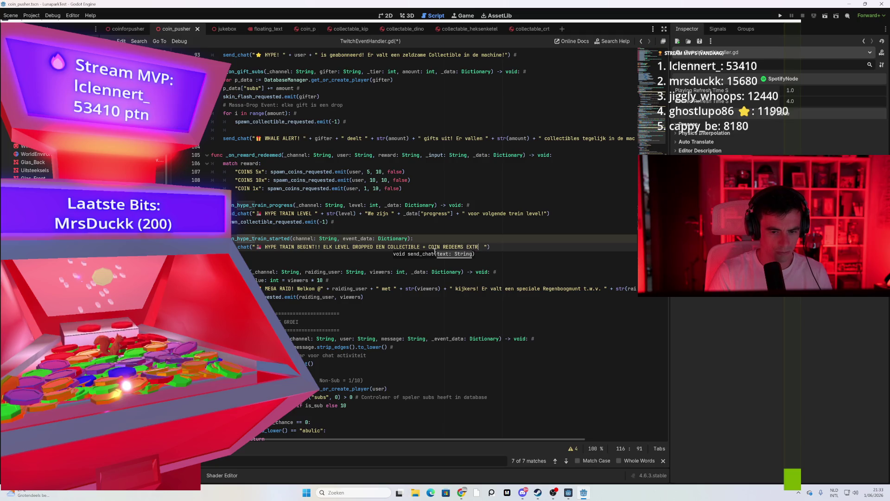
text(MUNTEN)
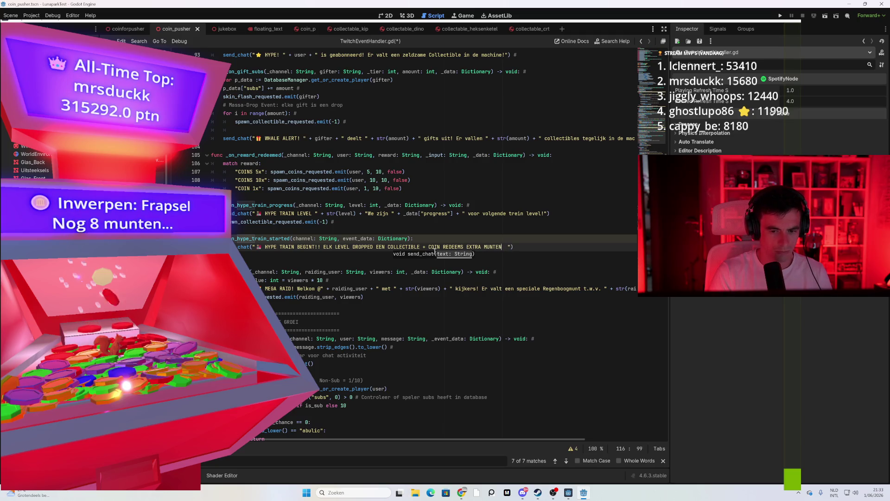
key(BackSpace)
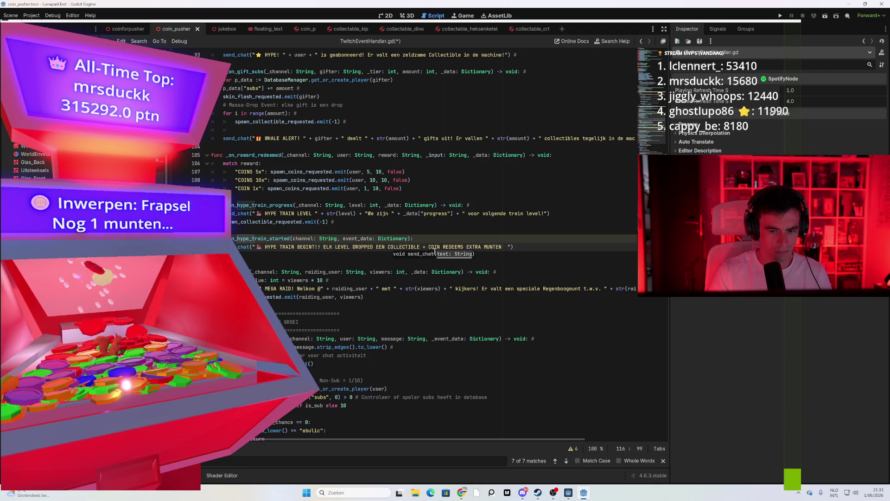
key(Delete)
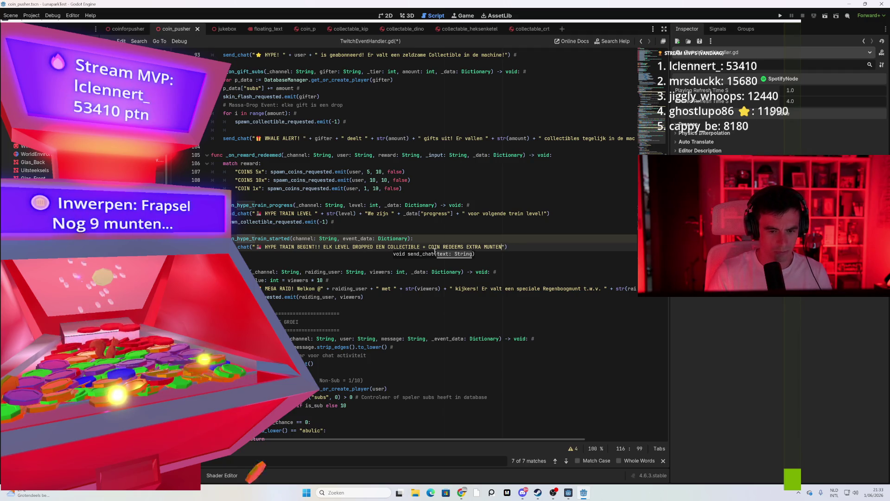
Insert CHANNEL POINT before COIN and add ADH L at the end of the message
click(429, 247)
text(CHANN)
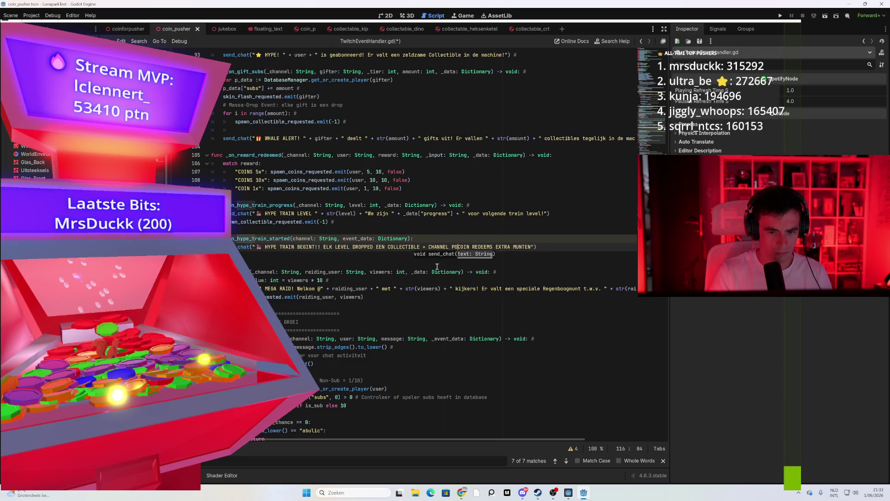
text(EL POINT)
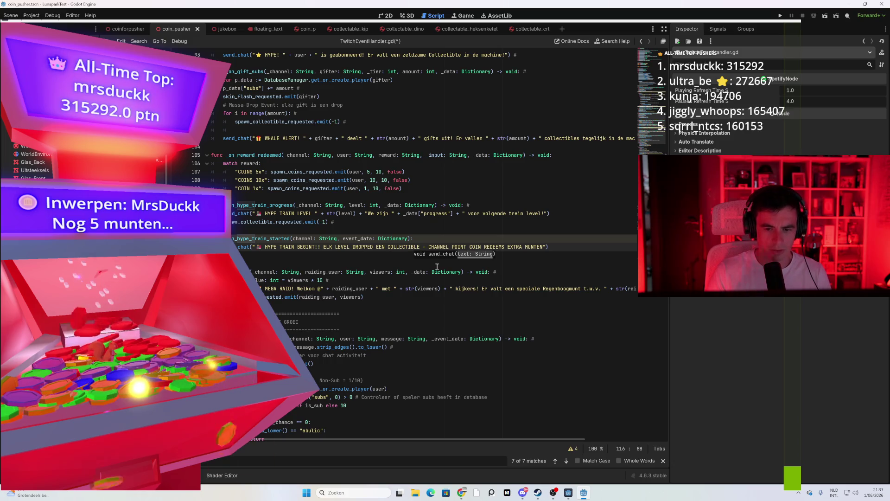
key(End)
text(A)
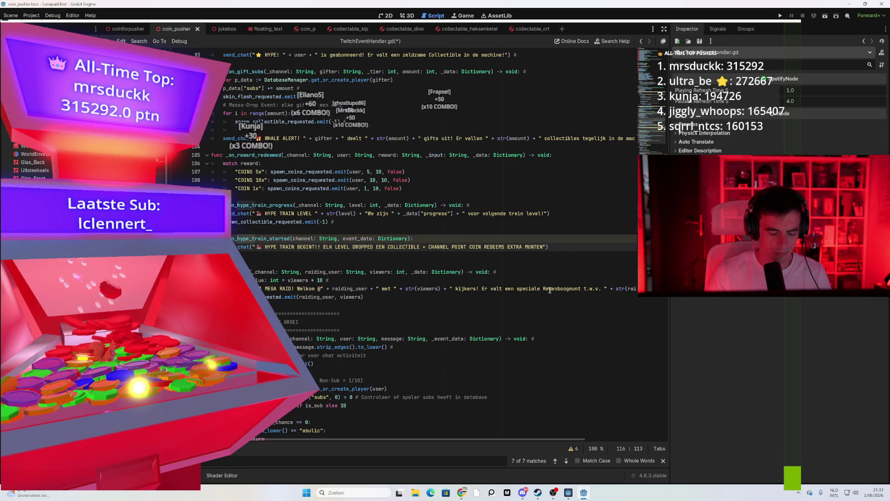
text(DH V)
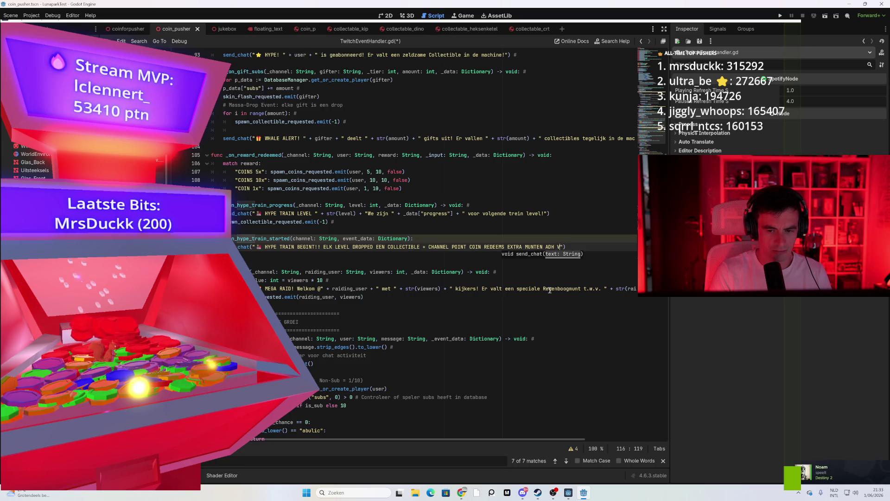
key(BackSpace)
key(BackSpace)
text(LE)
key(BackSpace)
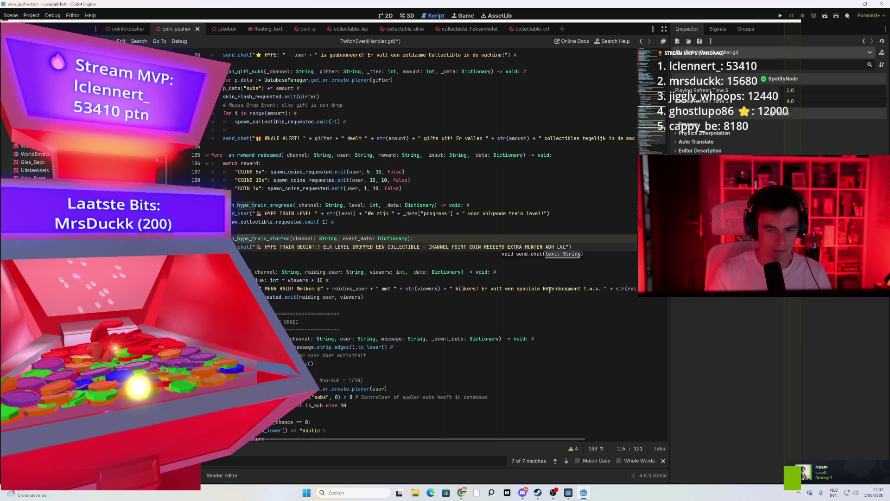
click(553, 273)
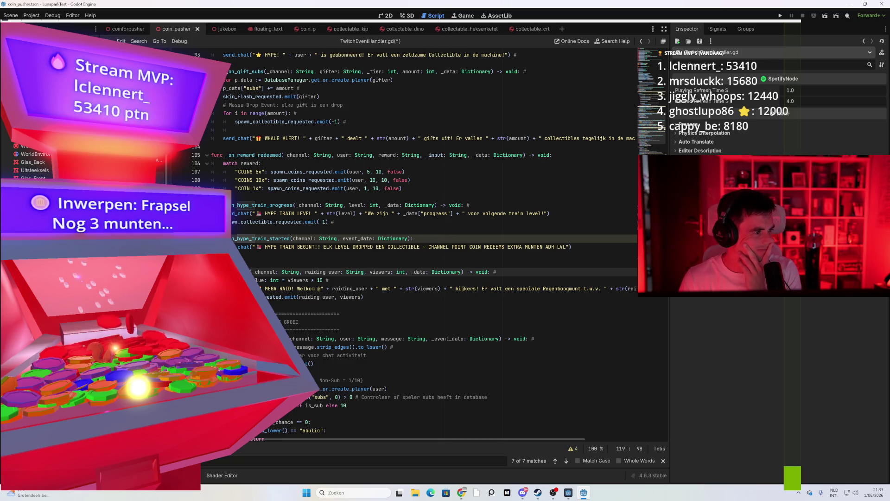
Replace the channel-point wording with EXTRA MUNTEN PER LVL and save TwitchEventHandler.gd
click(388, 224)
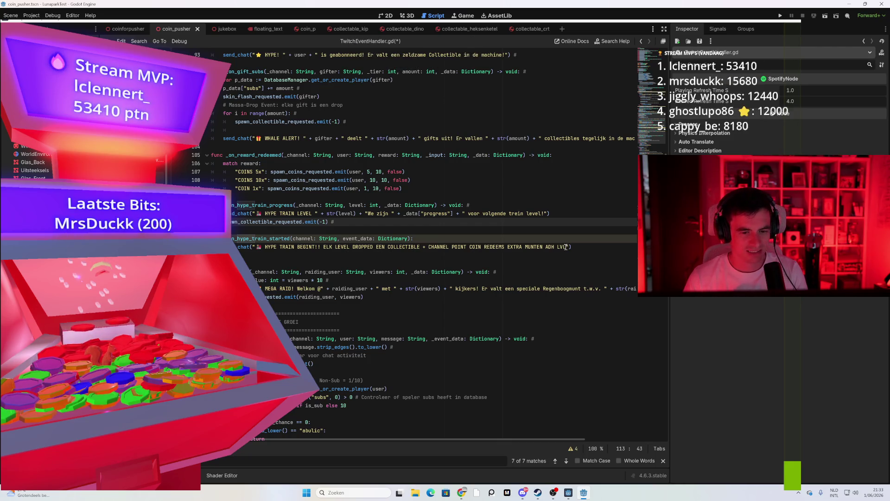
drag(566, 247, 429, 247)
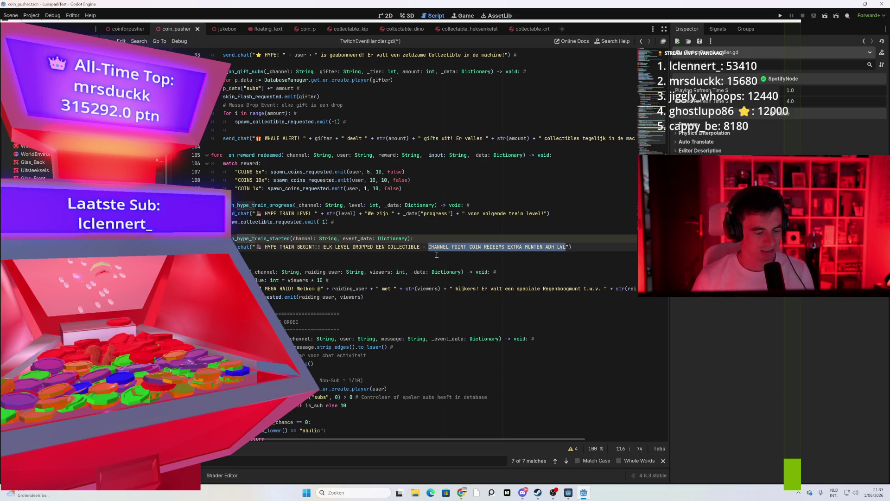
text(E)
text(XTRA MUNTEN P)
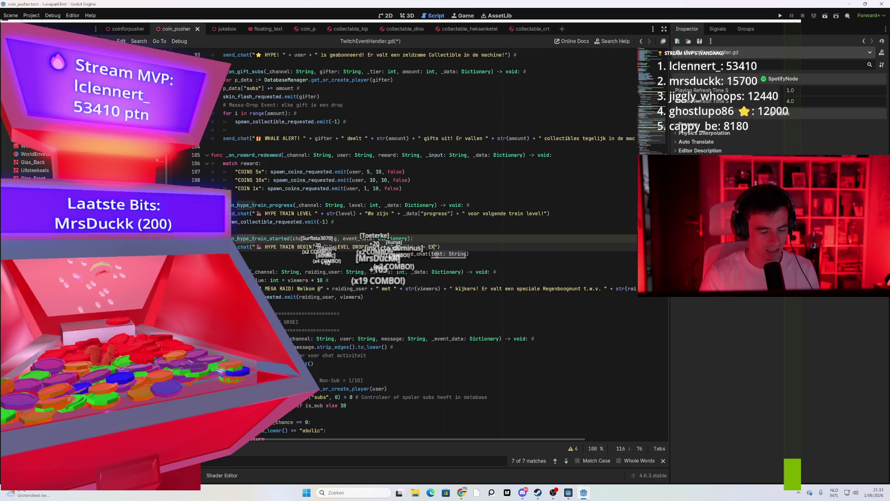
text(ER LVL)
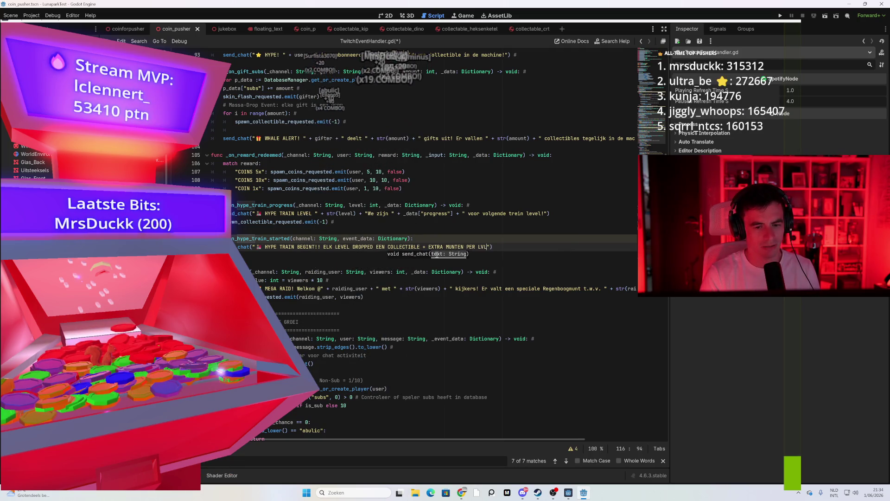
click(412, 280)
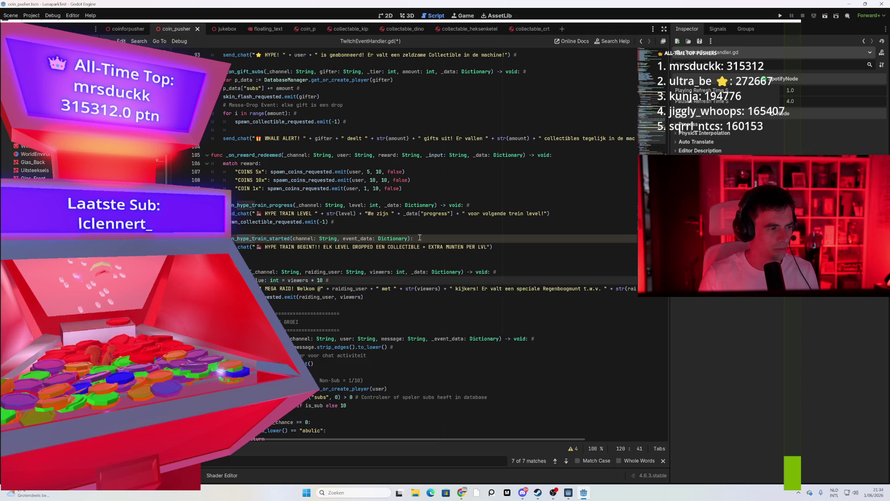
click(455, 250)
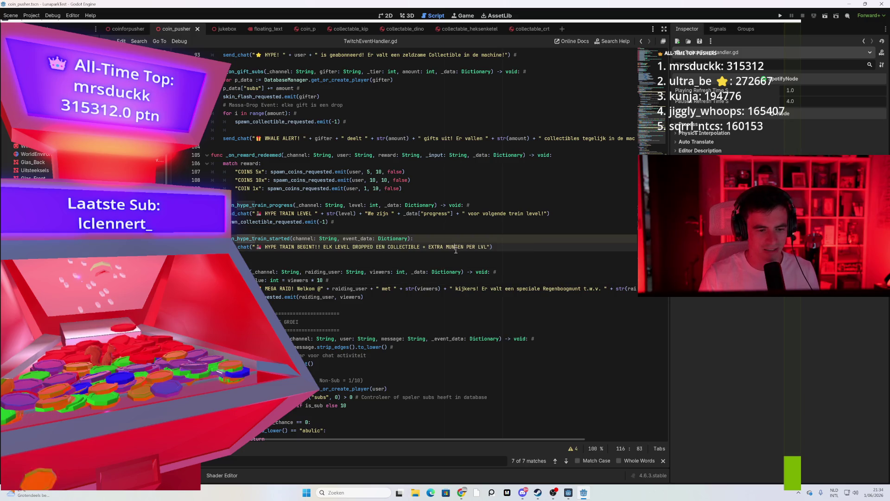
click(311, 254)
key(ctrl+s)
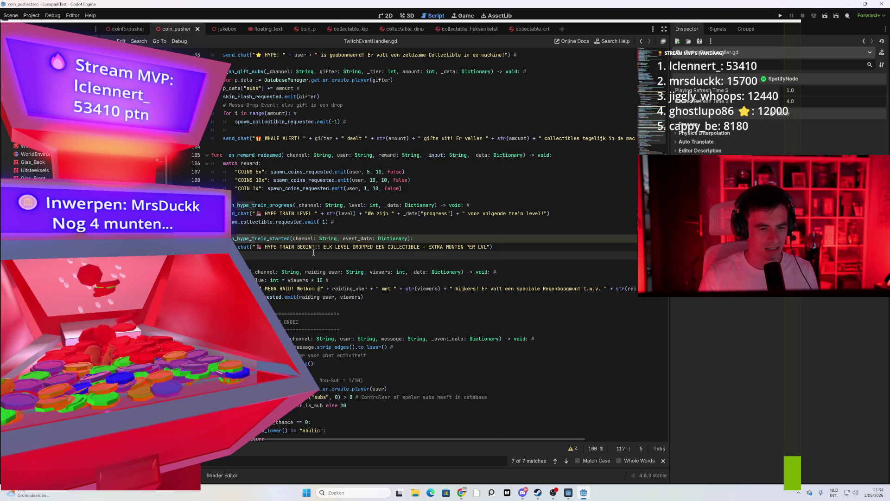
Jump to the spawn_collectible_requested signal declaration, then switch to SpawnerManager.gd
click(311, 222)
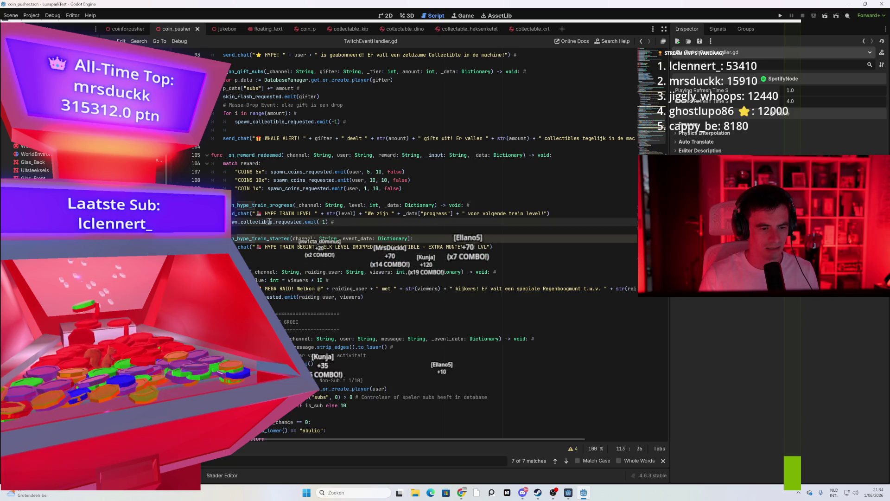
ctrl+click(287, 222)
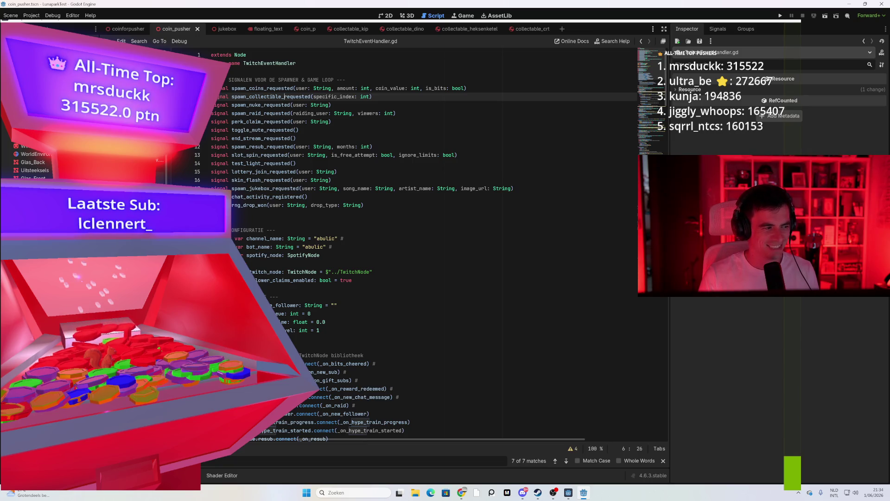
key(alt+Left)
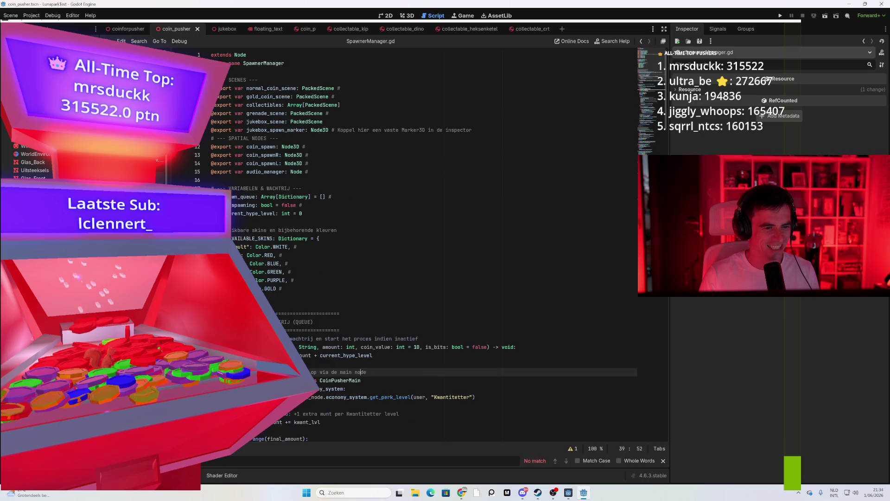
Search SpawnerManager.gd for 'pawn_coll' and read through _process_queue and request_collectible_spawn
text(pawn_coll)
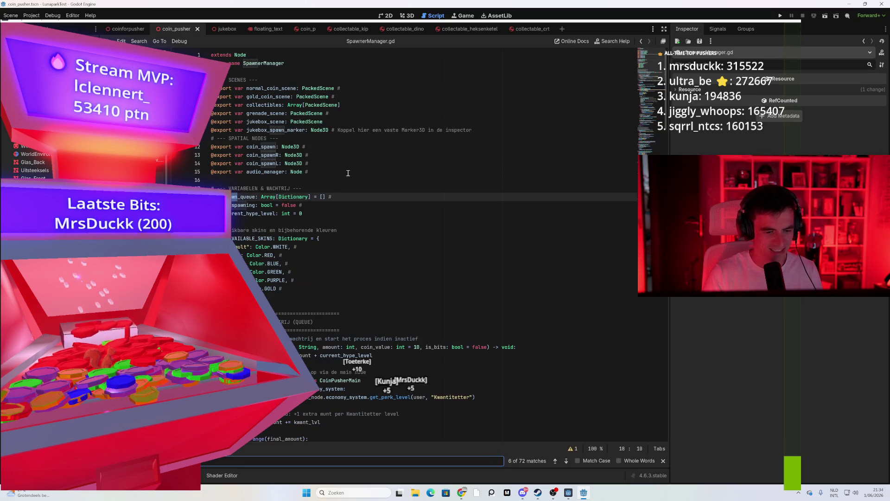
scroll(348, 173, down, 10)
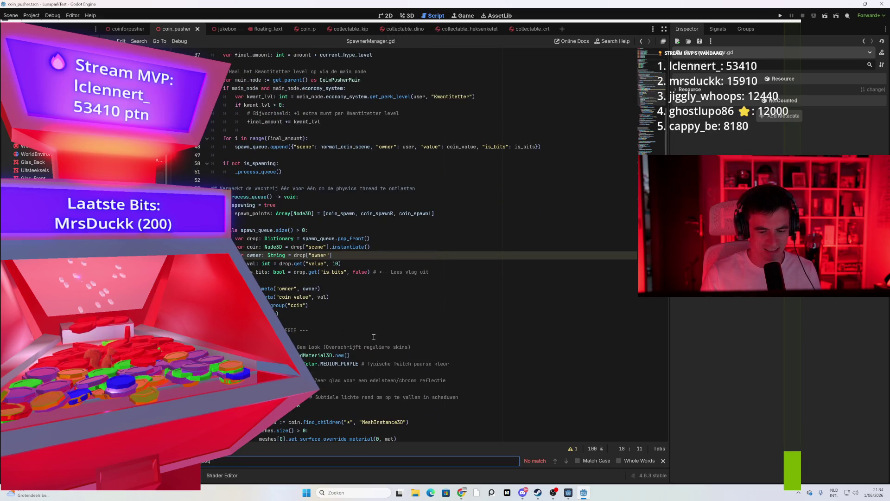
key(BackSpace)
key(BackSpace)
key(BackSpace)
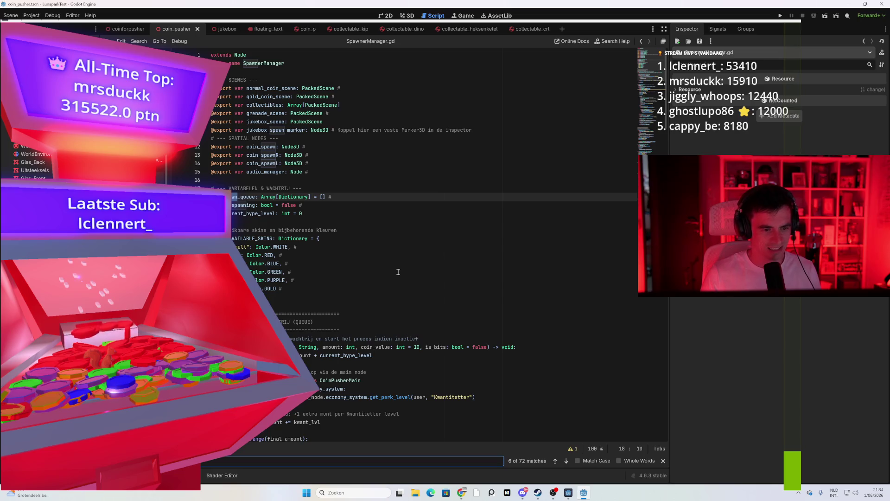
scroll(397, 274, down, 6)
scroll(398, 274, down, 6)
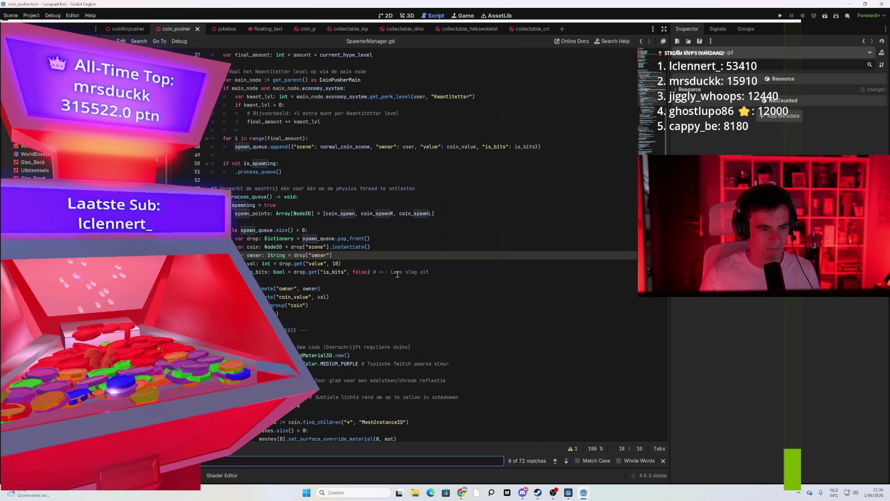
scroll(398, 274, down, 4)
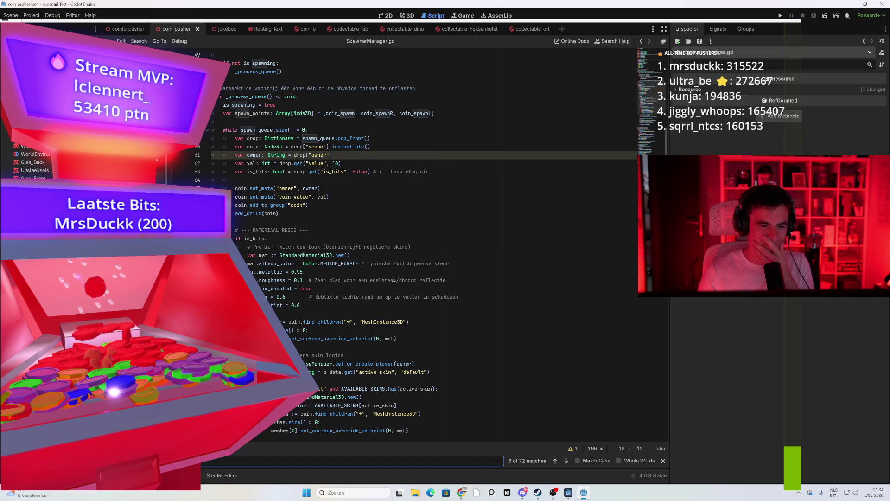
scroll(393, 280, down, 5)
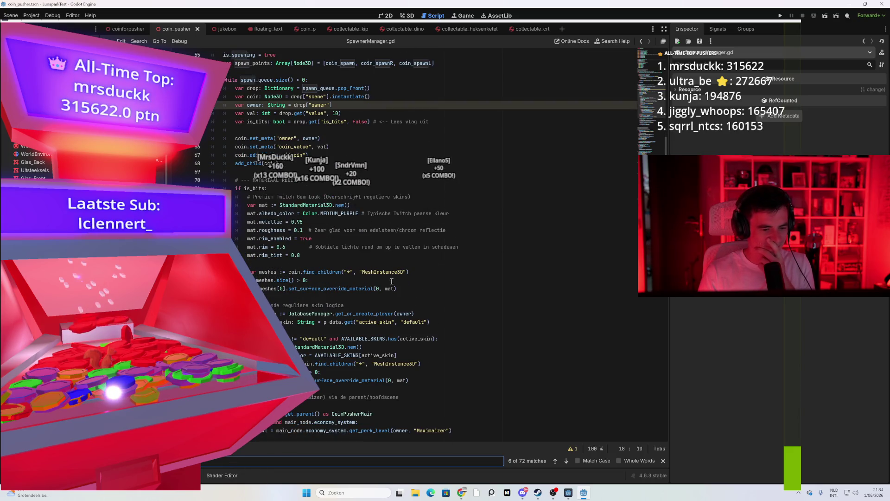
scroll(392, 281, down, 3)
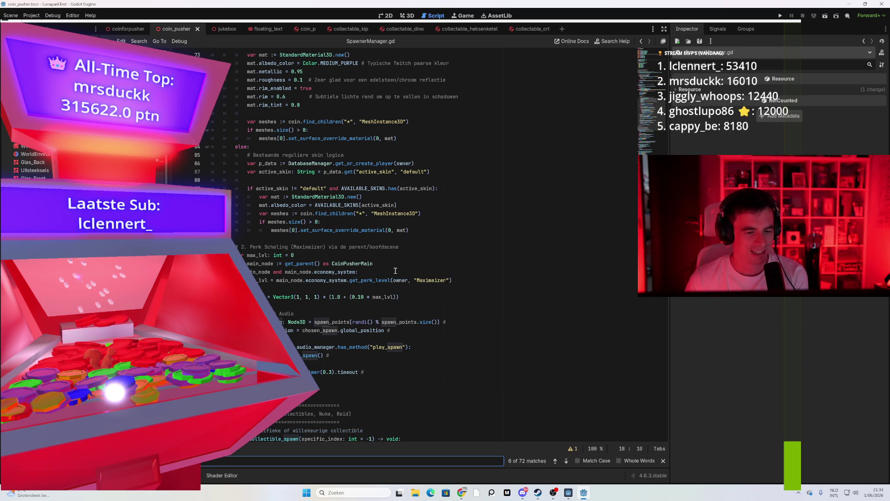
scroll(395, 270, down, 1)
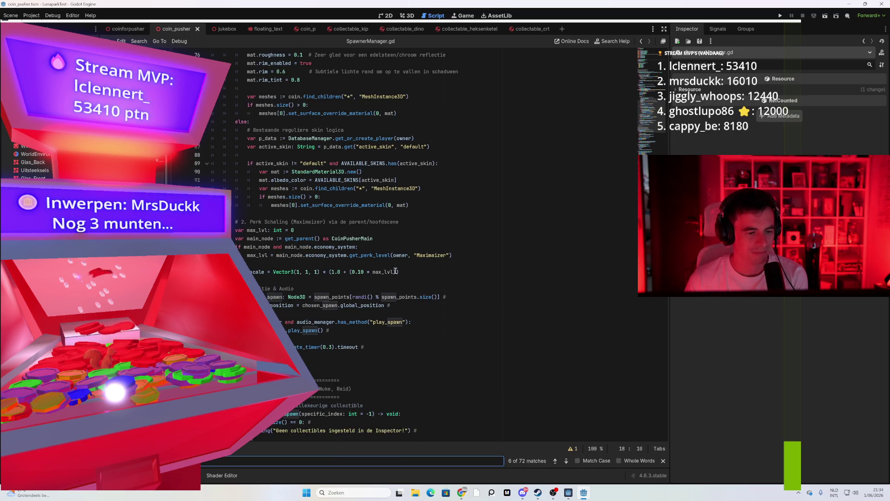
scroll(393, 271, down, 12)
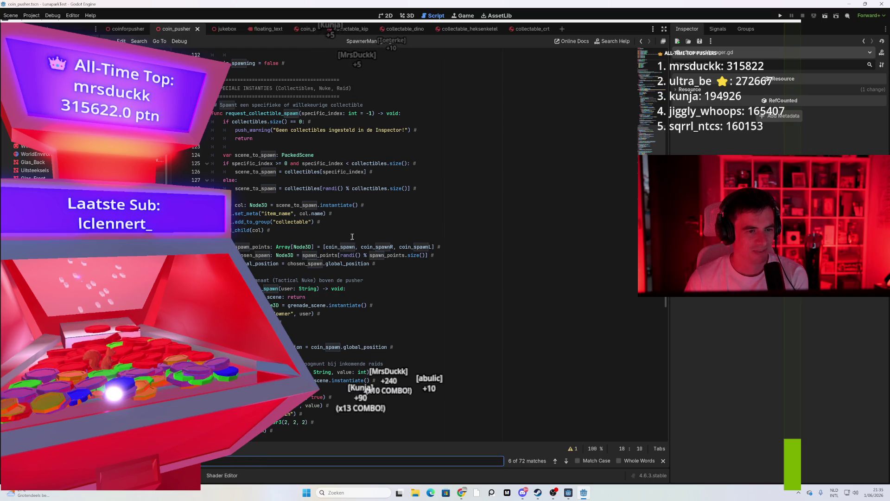
Mark line 133 of the collectible spawn code, then return to TwitchEventHandler.gd
mouse_move(333, 189)
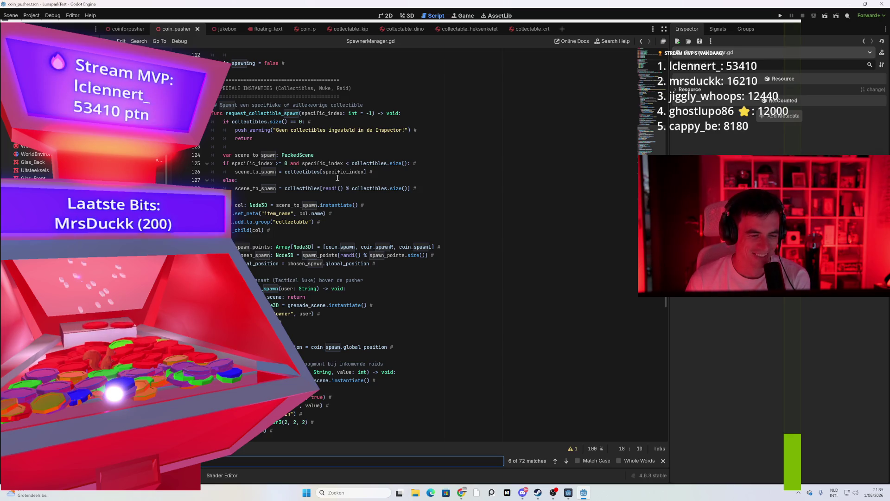
click(286, 230)
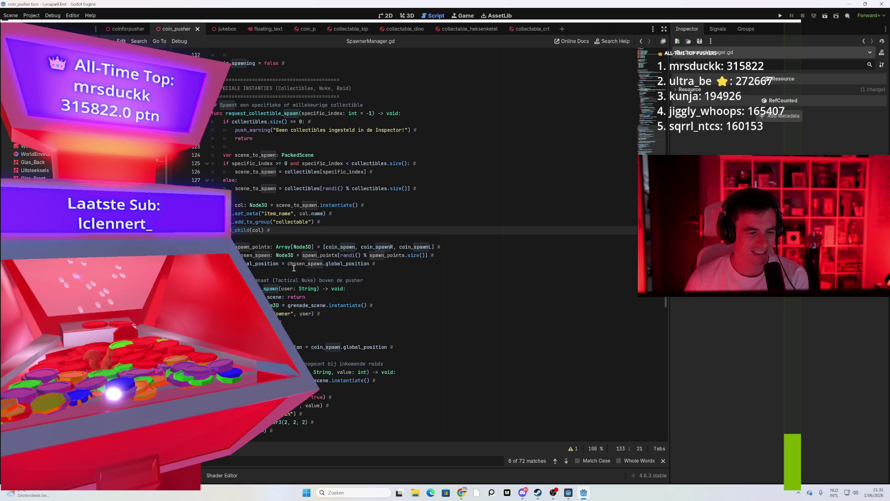
mouse_move(267, 264)
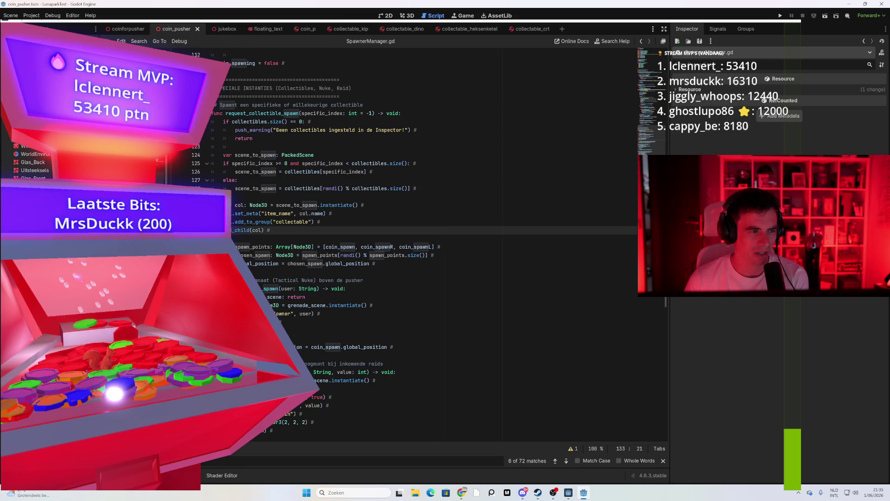
key(alt+Left)
scroll(310, 140, down, 20)
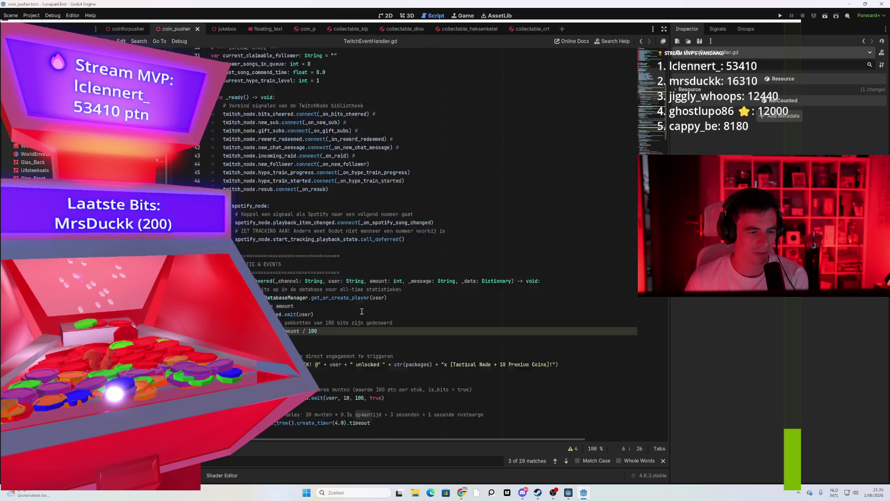
Read TwitchEventHandler.gd from the hype train handlers down to _process_current_song_request
scroll(358, 309, down, 2)
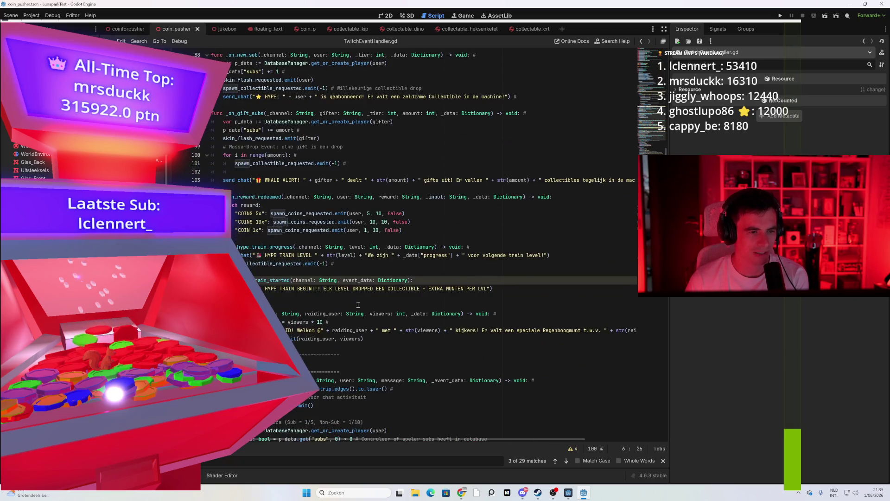
scroll(358, 304, down, 9)
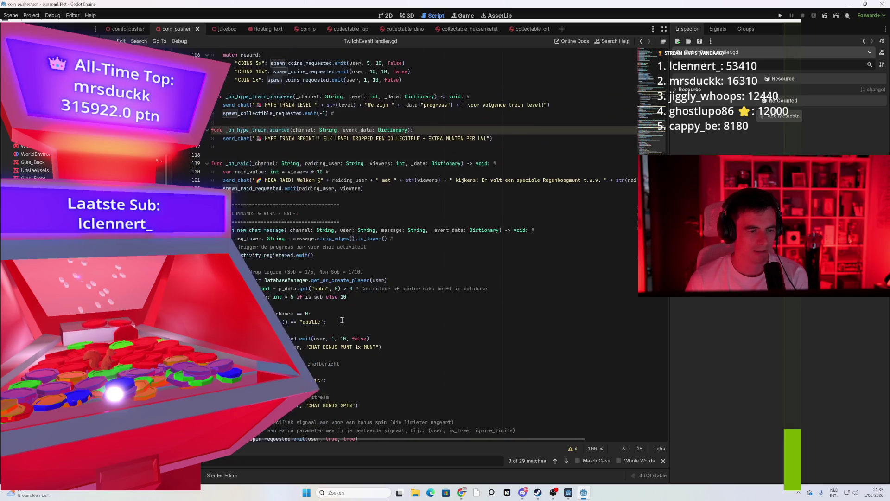
scroll(341, 320, down, 20)
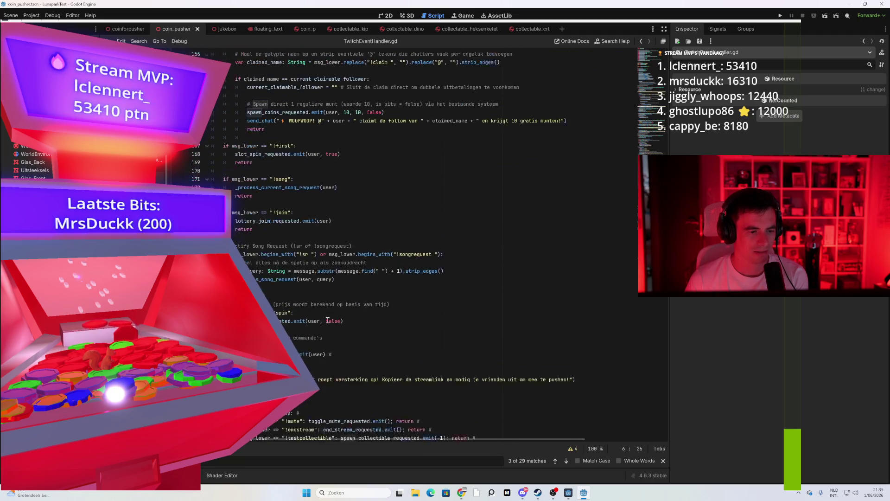
scroll(327, 320, down, 12)
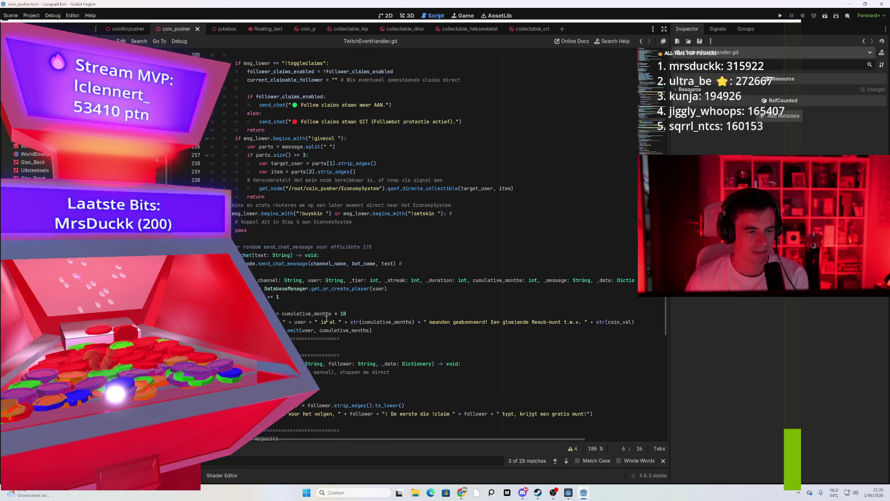
scroll(322, 320, down, 11)
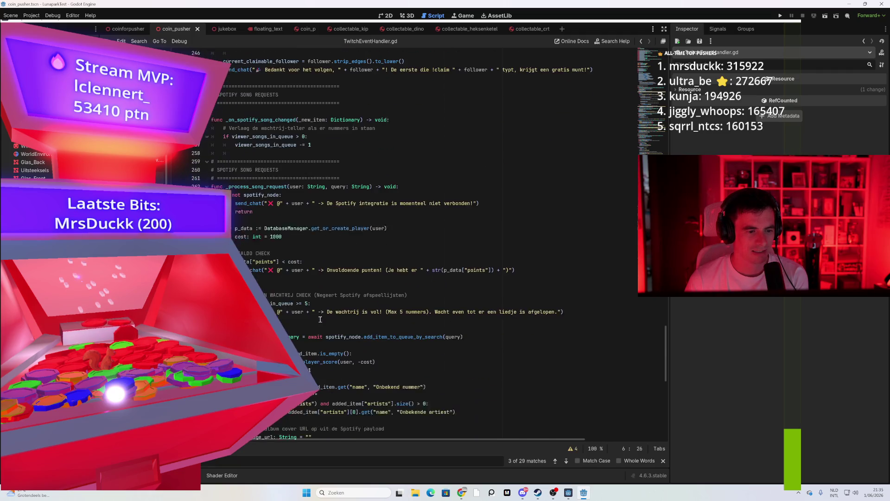
scroll(320, 319, down, 15)
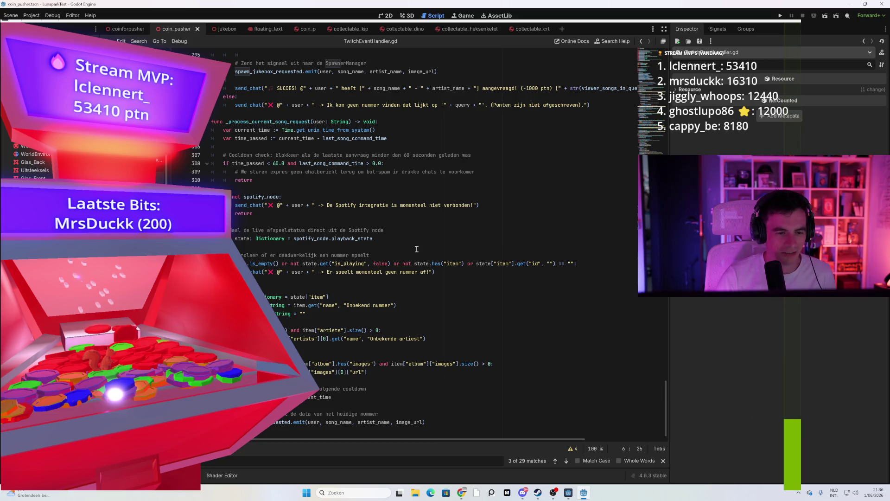
scroll(408, 243, up, 8)
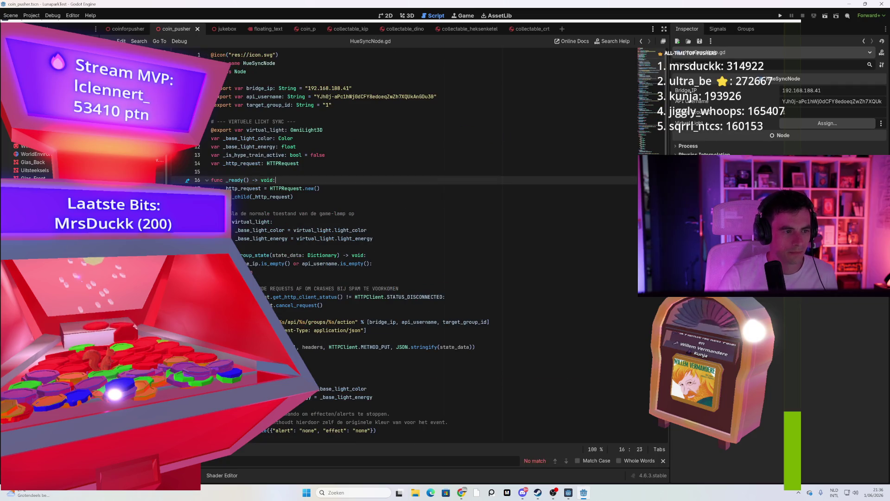
Skim HueSyncNode.gd's light triggers, then view the hype_train_started declaration in twitch_node.gd
scroll(367, 312, down, 15)
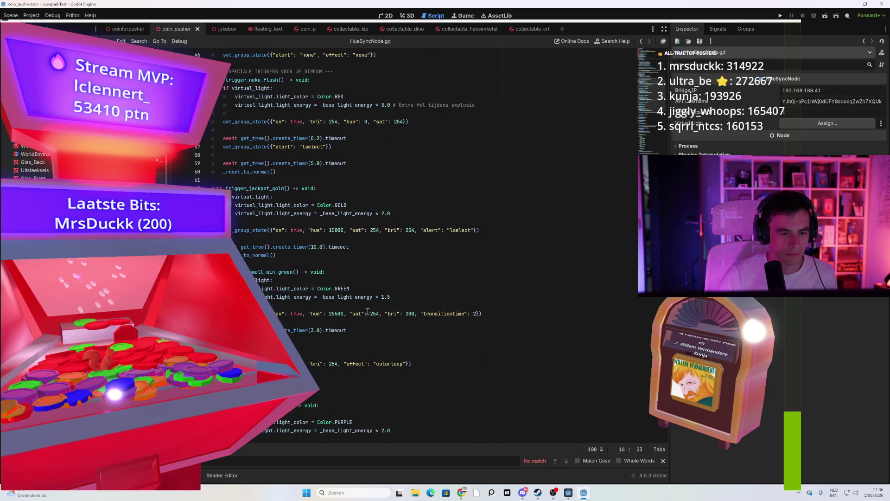
scroll(367, 311, down, 11)
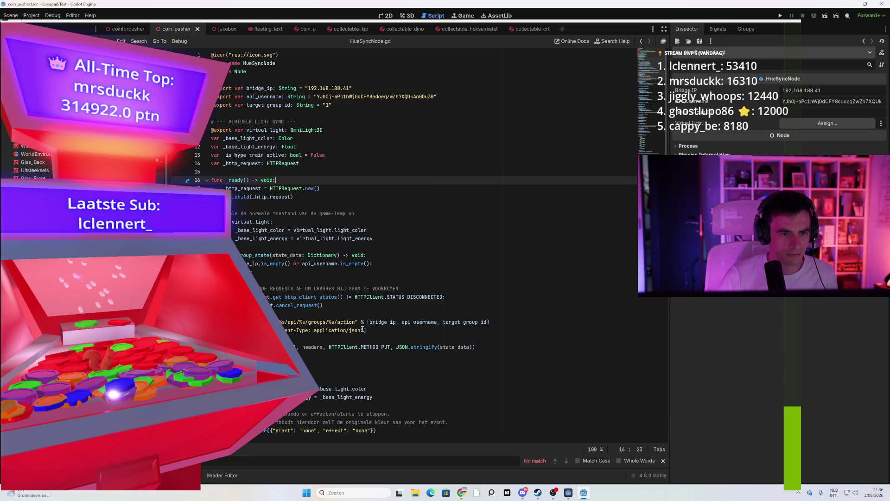
scroll(363, 330, down, 7)
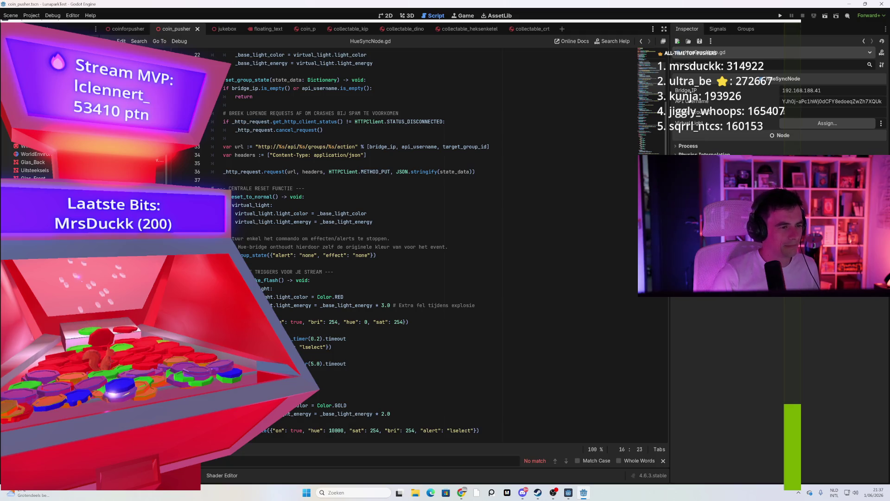
key(alt+Left)
scroll(327, 173, down, 9)
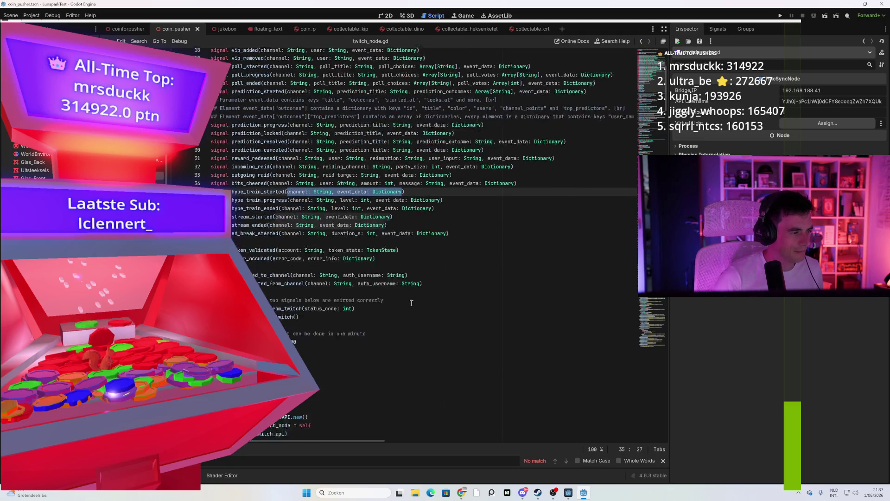
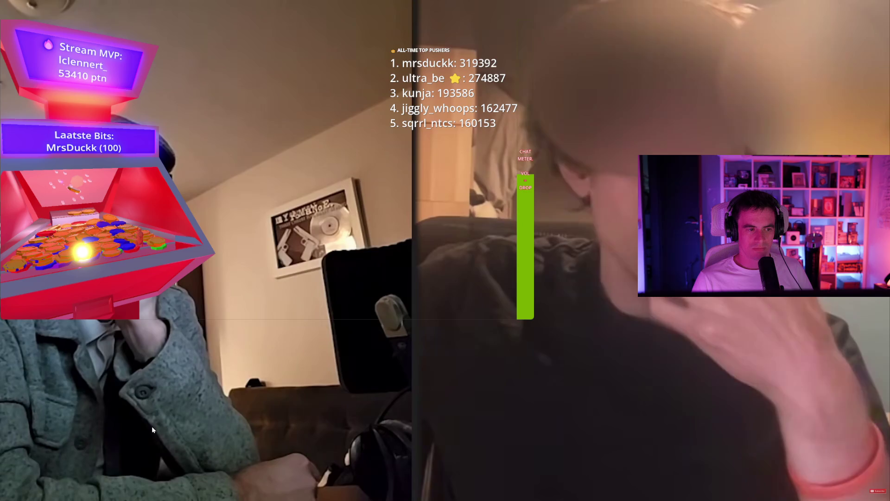
Pause the LEGO thief video briefly, resume it, then pause at the two-person video-call interview
mouse_move(284, 415)
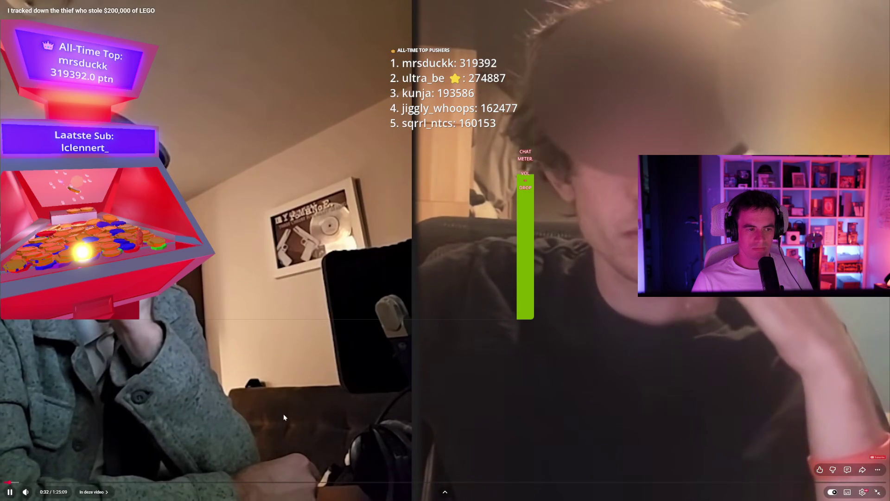
click(387, 412)
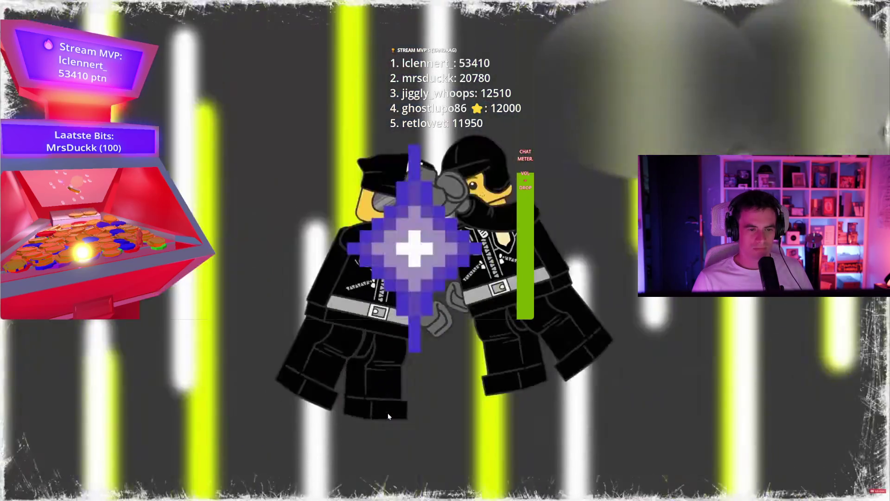
click(389, 416)
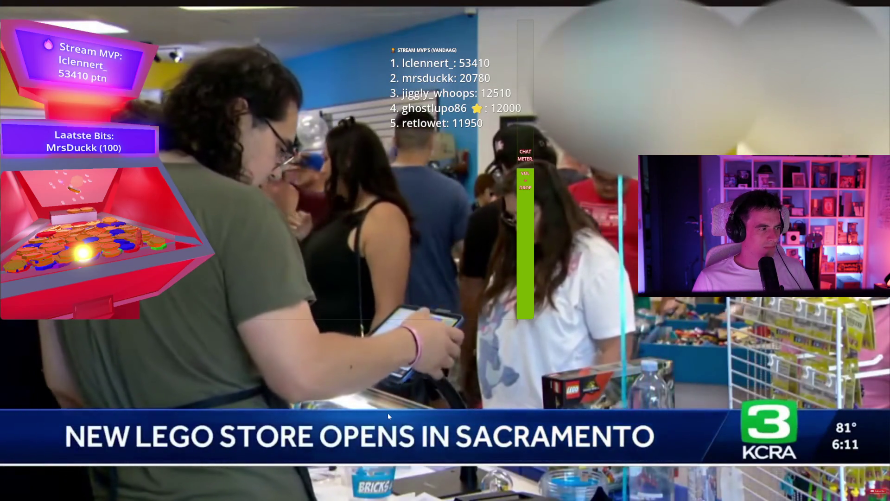
mouse_move(348, 438)
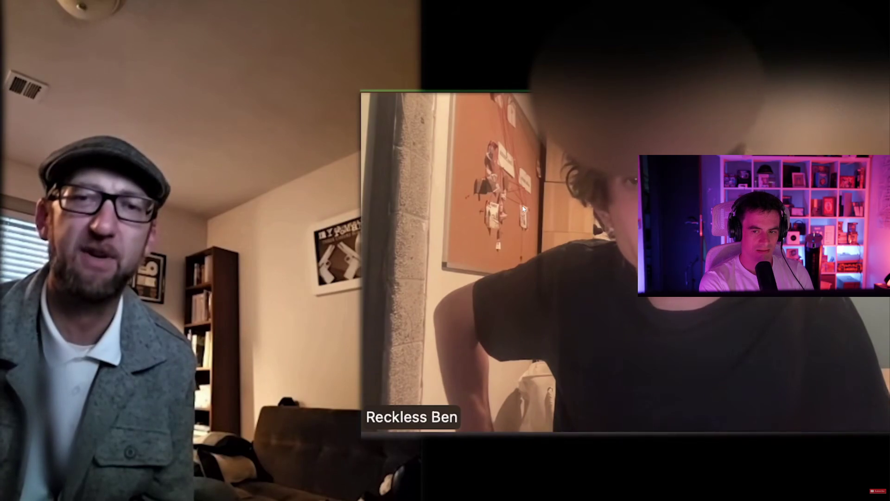
click(523, 209)
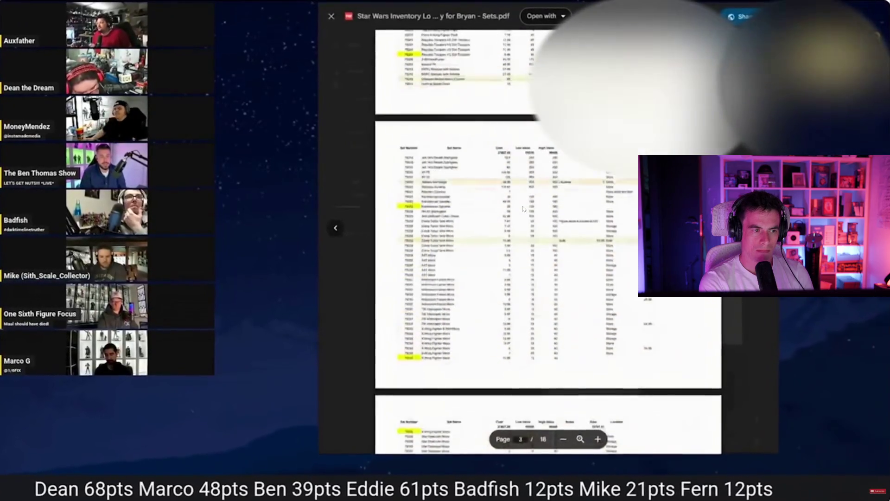
Play on past the Star Wars inventory PDF and pause on the shop employee saying 'you need to leave!'
click(522, 209)
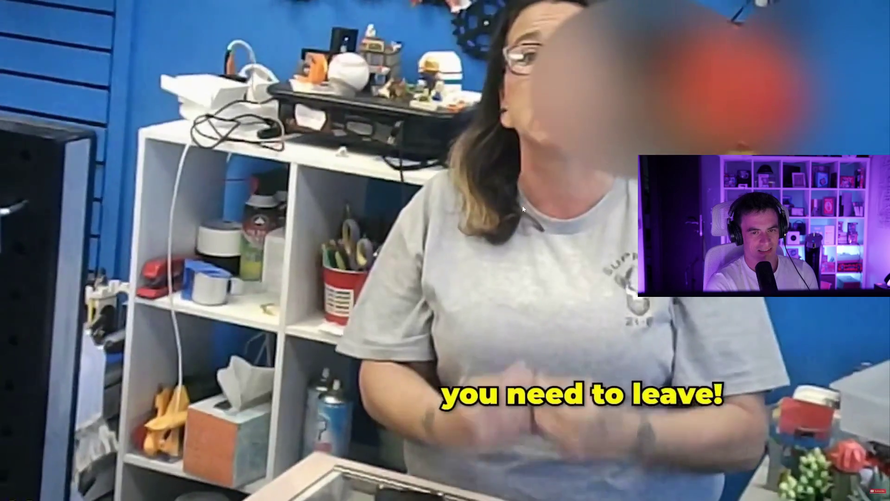
click(522, 209)
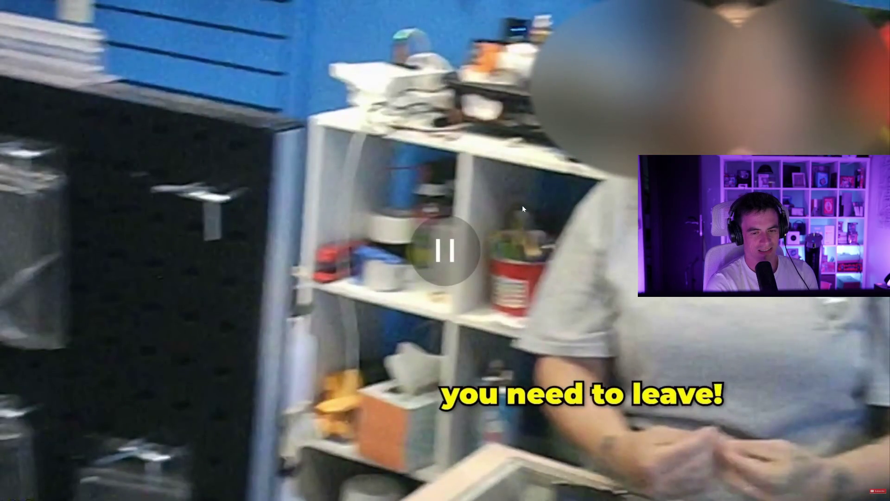